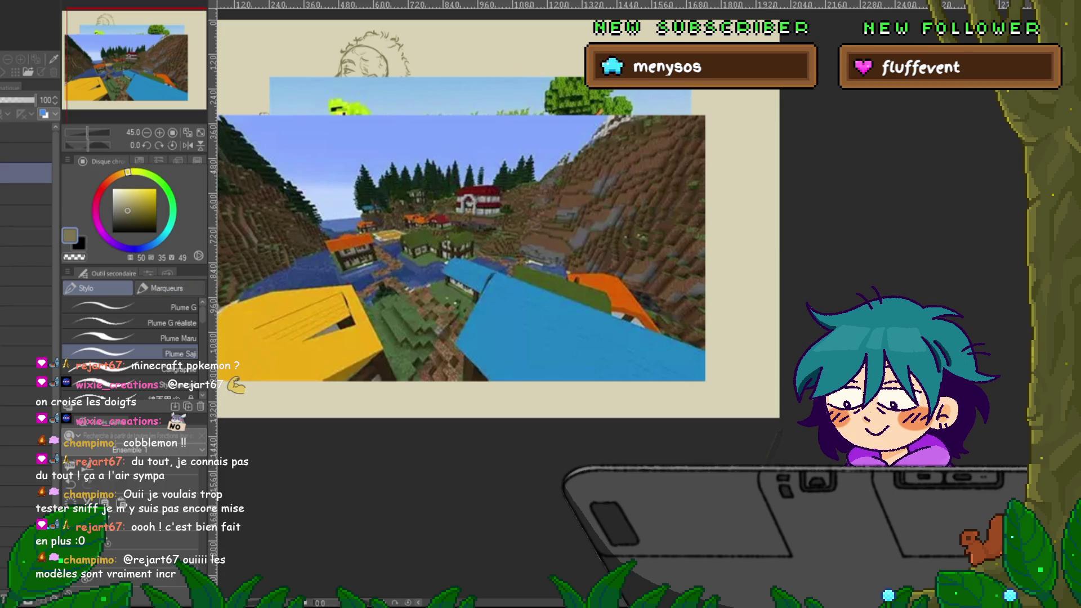
Paste the Minecraft Lapras reference, enlarge and centre it, then delete the pasted references.
{"action": "key", "text": "ctrl+v"}
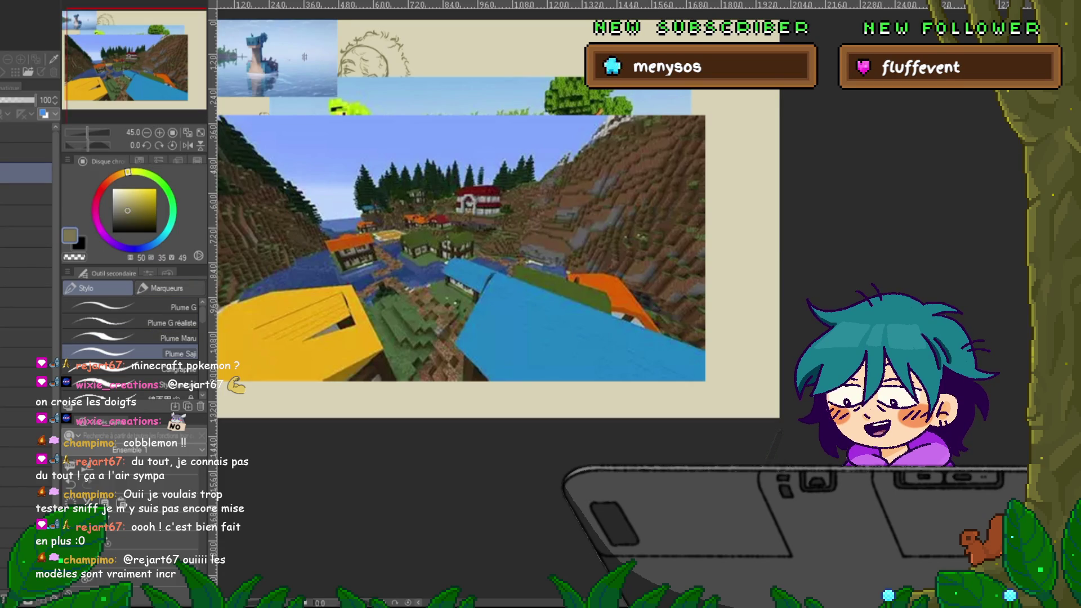
{"action": "key", "text": "ctrl+t"}
{"action": "left_click_drag", "start_coordinate": [338, 96], "coordinate": [566, 242]}
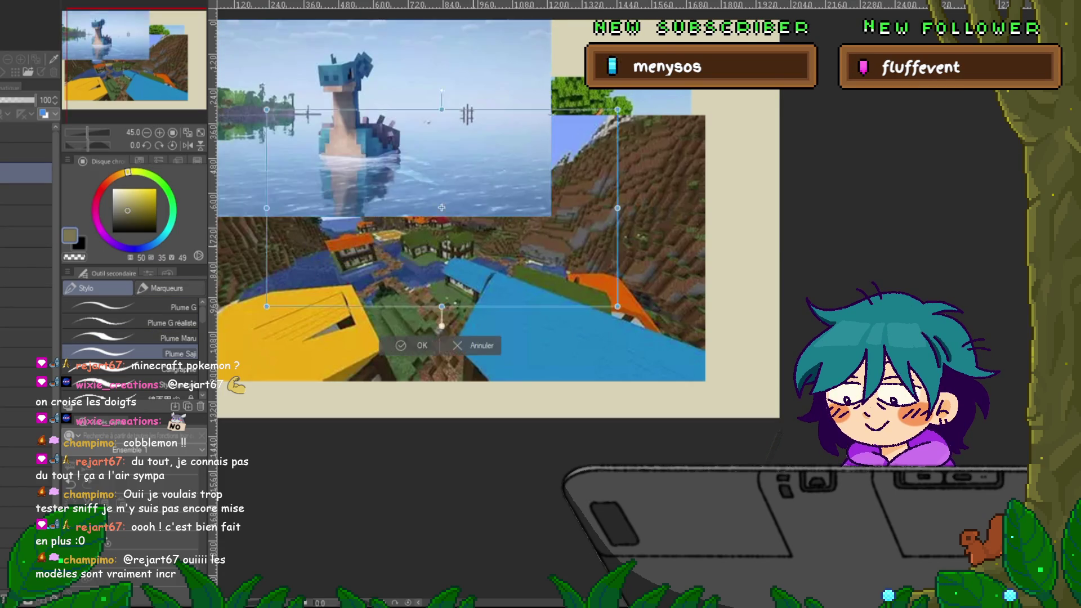
{"action": "left_click_drag", "start_coordinate": [405, 135], "coordinate": [437, 226]}
{"action": "key", "text": "Return"}
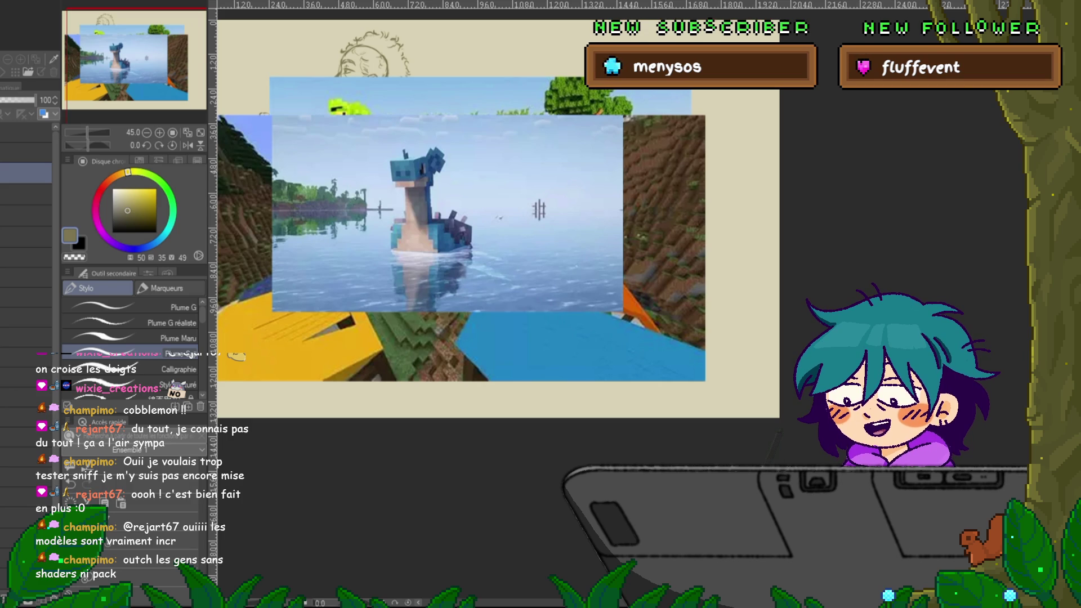
{"action": "key", "text": "Delete"}
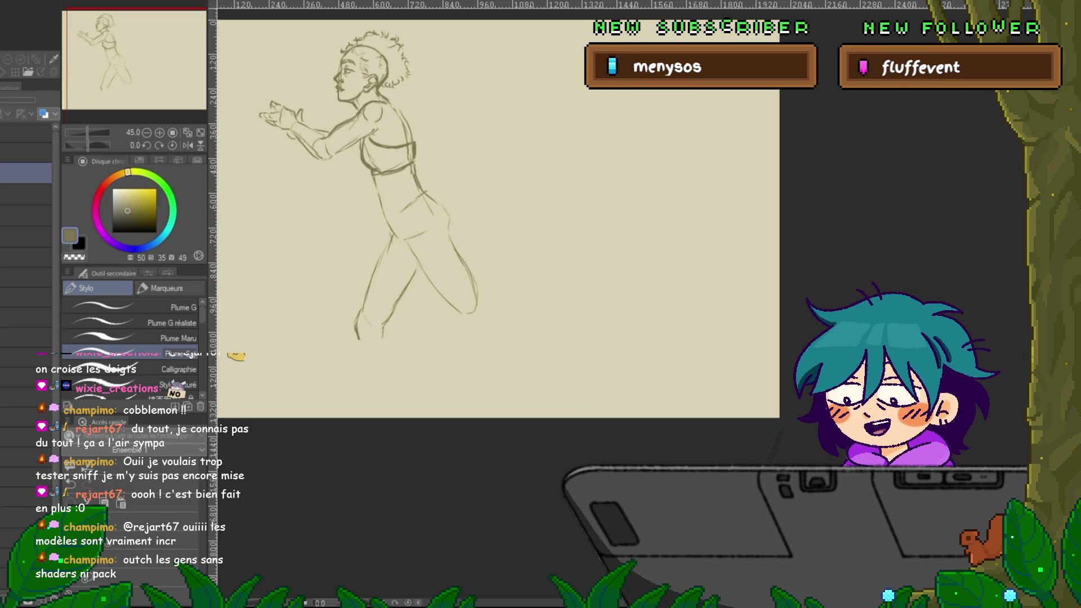
On the sketch layer, extend the back of the running woman's lower leg with a pencil stroke.
{"action": "left_click", "coordinate": [26, 237]}
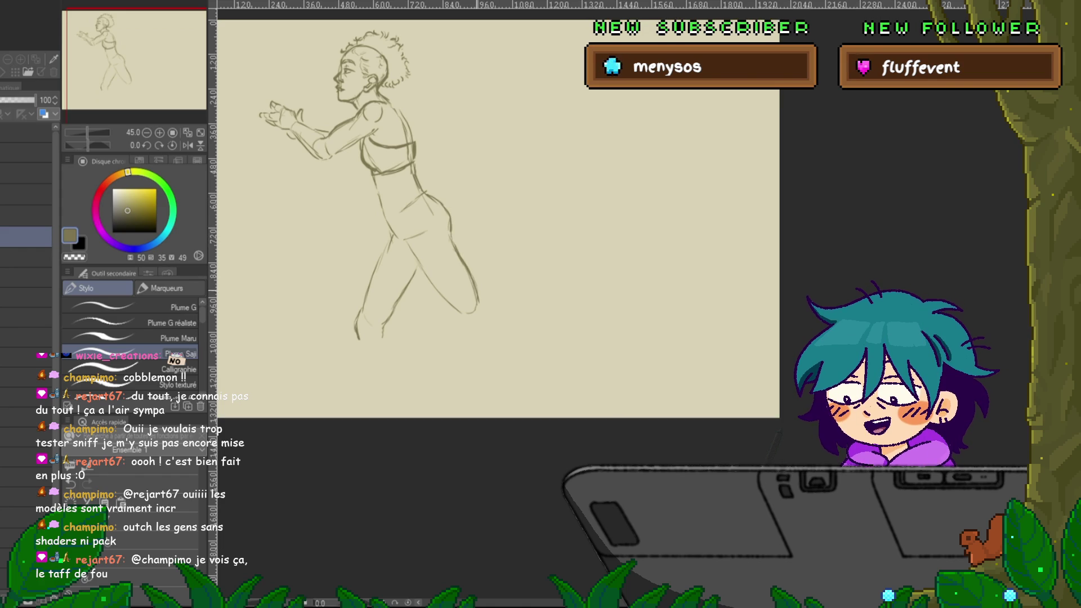
{"action": "left_click_drag", "start_coordinate": [476, 290], "coordinate": [489, 313]}
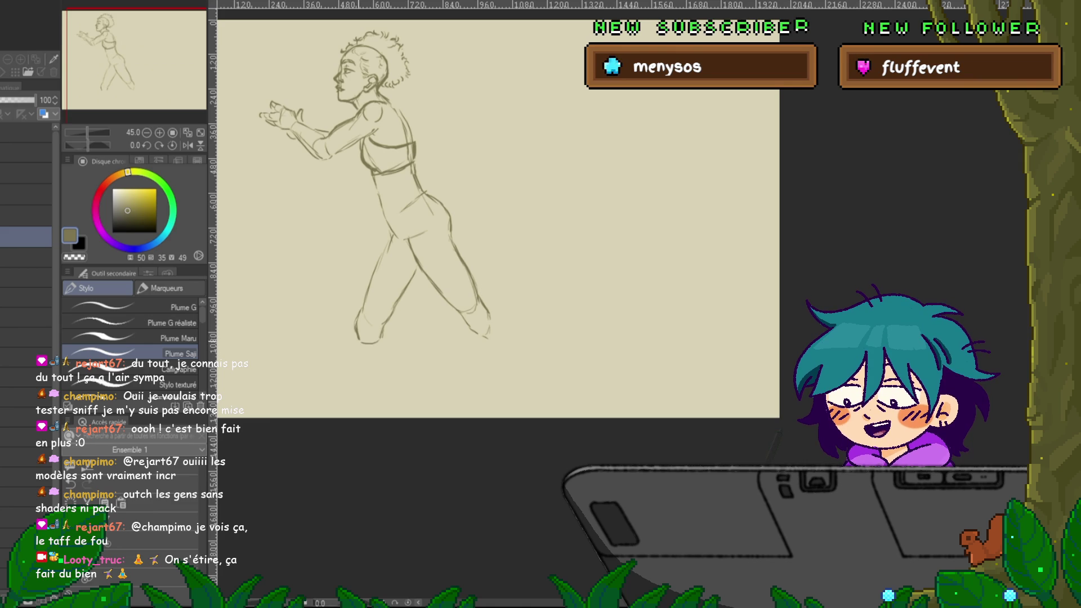
Draw a longer shin line below the front knee, redoing the first attempt, and add a line beside the knee.
{"action": "scroll", "coordinate": [495, 214], "scroll_direction": "down", "scroll_amount": 1}
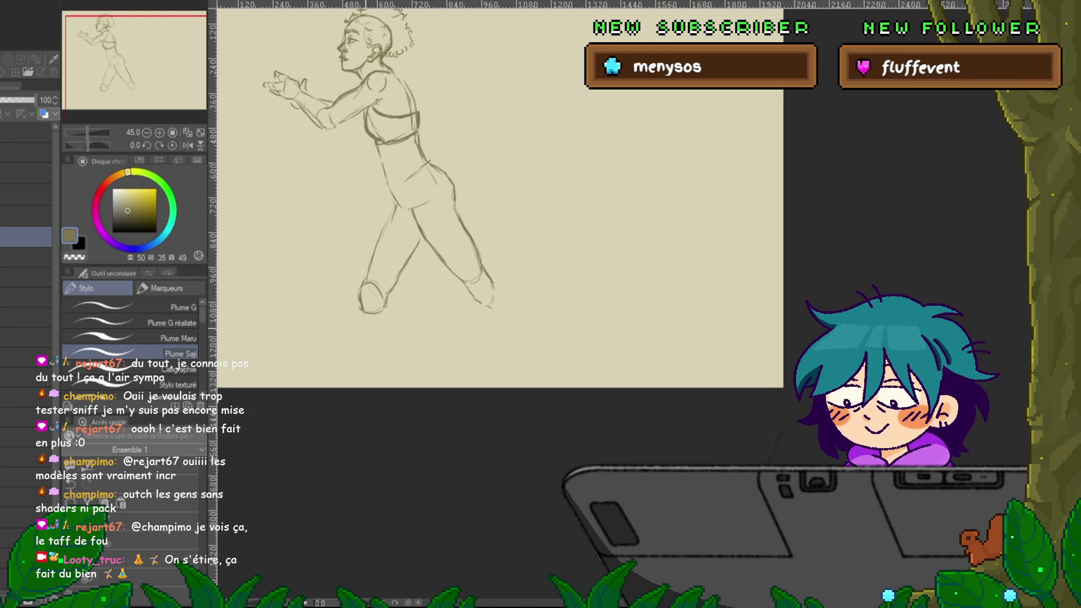
{"action": "left_click_drag", "start_coordinate": [362, 315], "coordinate": [366, 355]}
{"action": "key", "text": "ctrl+z"}
{"action": "left_click_drag", "start_coordinate": [362, 313], "coordinate": [370, 373]}
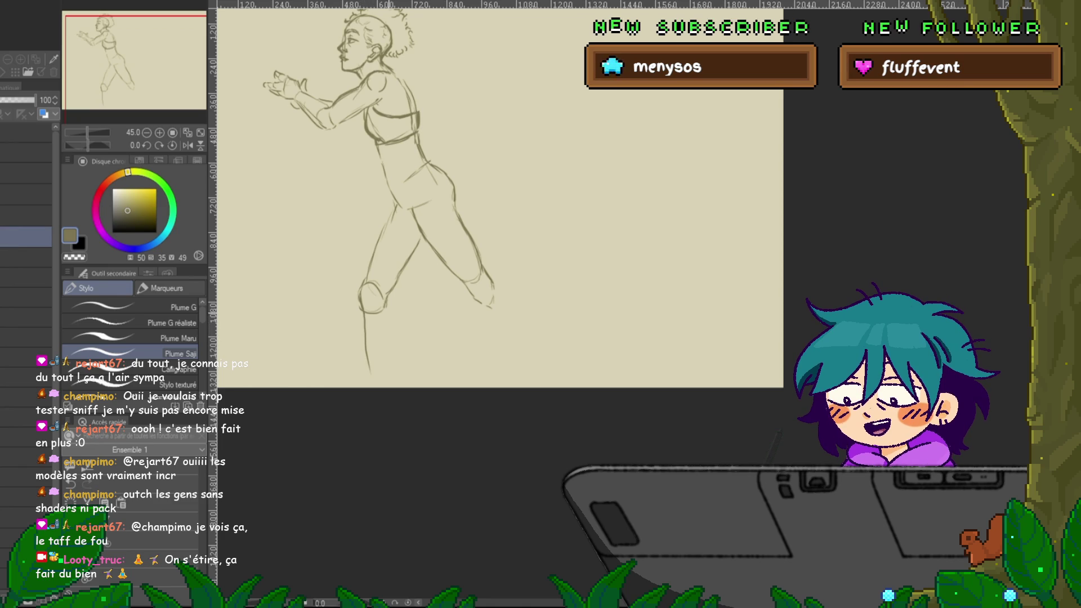
{"action": "left_click_drag", "start_coordinate": [385, 305], "coordinate": [387, 365]}
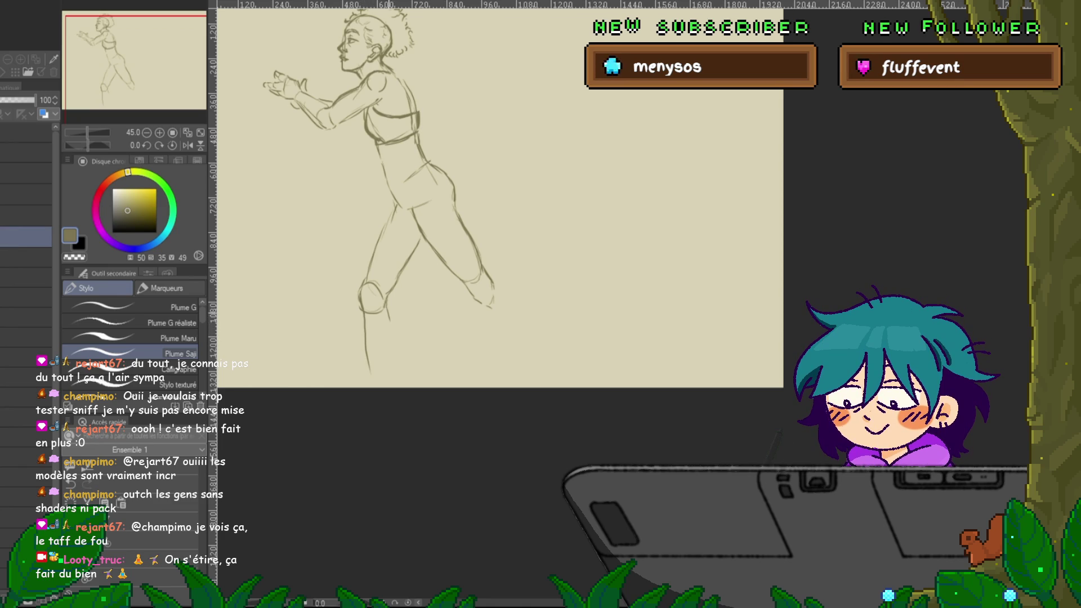
{"action": "scroll", "coordinate": [496, 197], "scroll_direction": "up", "scroll_amount": 2}
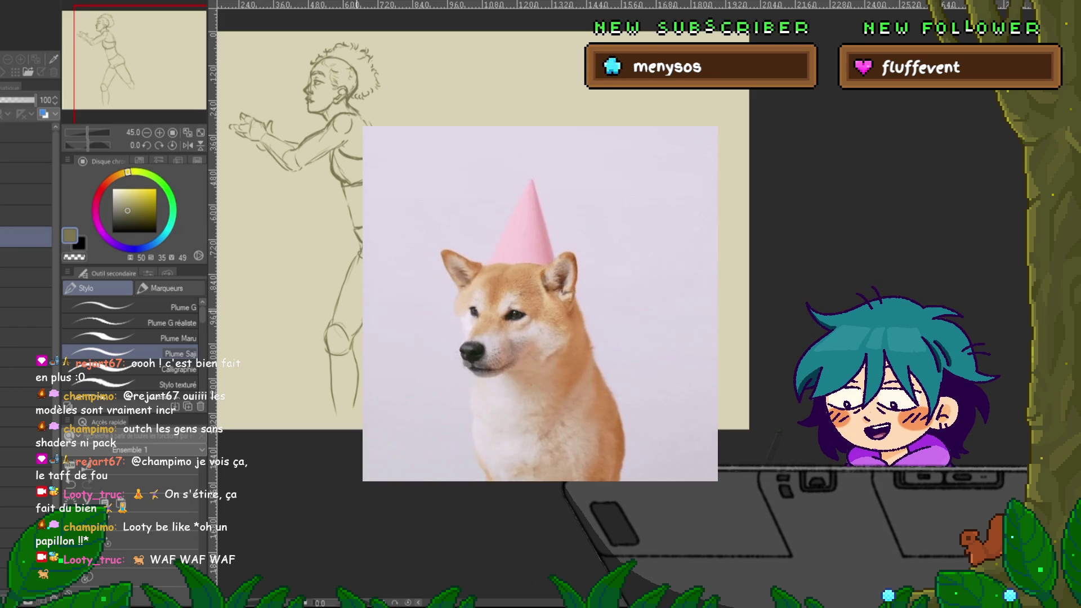
{"action": "scroll", "coordinate": [483, 225], "scroll_direction": "down", "scroll_amount": 1}
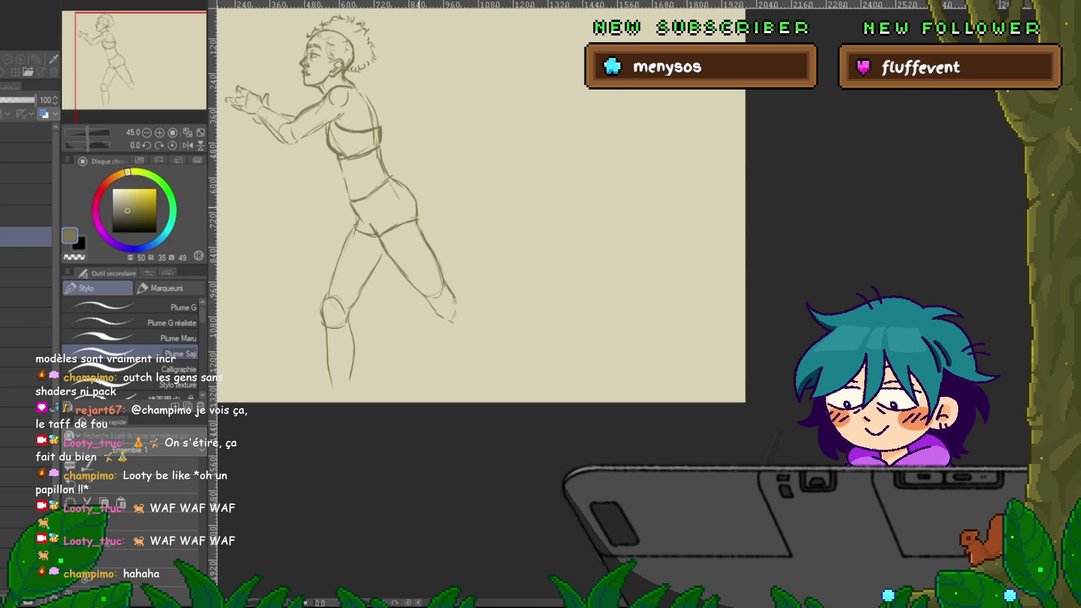
Extend the back foot line toward the lower right and add a stroke shaping the back foot.
{"action": "scroll", "coordinate": [479, 202], "scroll_direction": "down", "scroll_amount": 1}
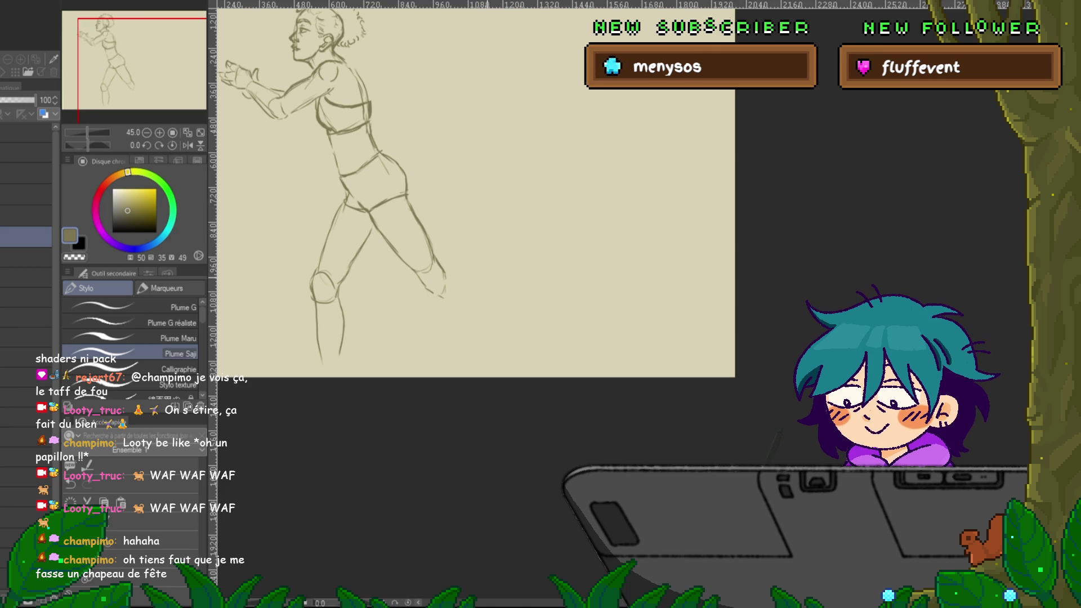
{"action": "scroll", "coordinate": [476, 208], "scroll_direction": "up", "scroll_amount": 2}
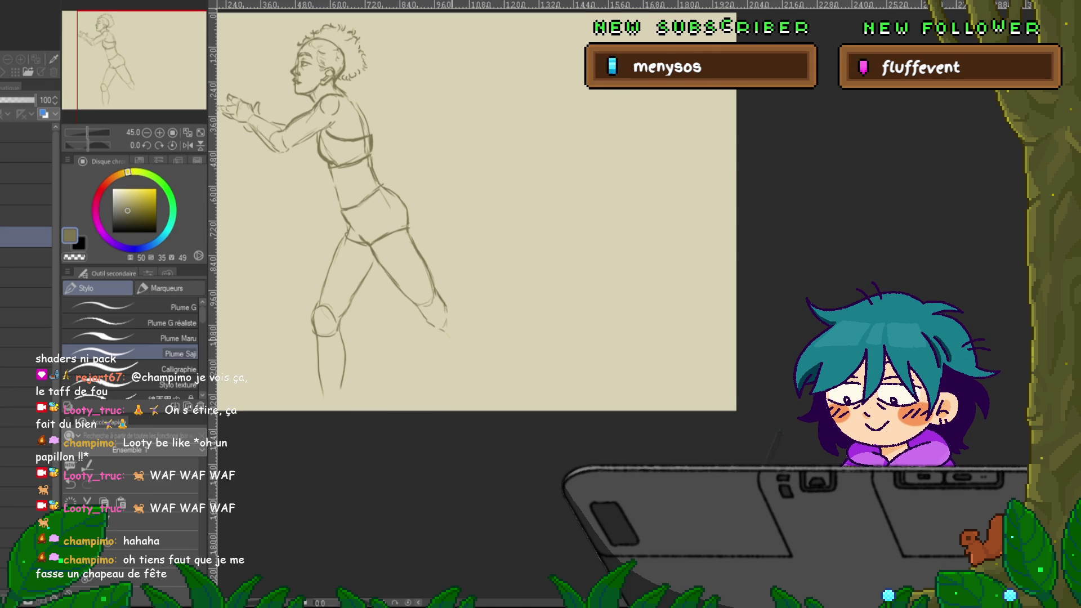
{"action": "left_click_drag", "start_coordinate": [445, 332], "coordinate": [493, 383]}
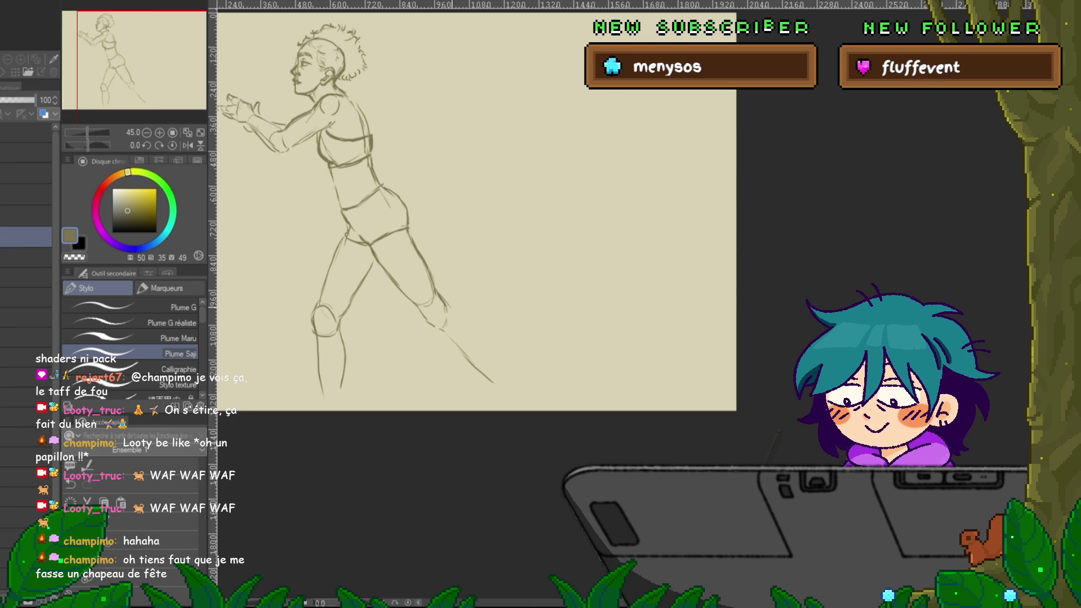
{"action": "left_click_drag", "start_coordinate": [451, 307], "coordinate": [511, 372]}
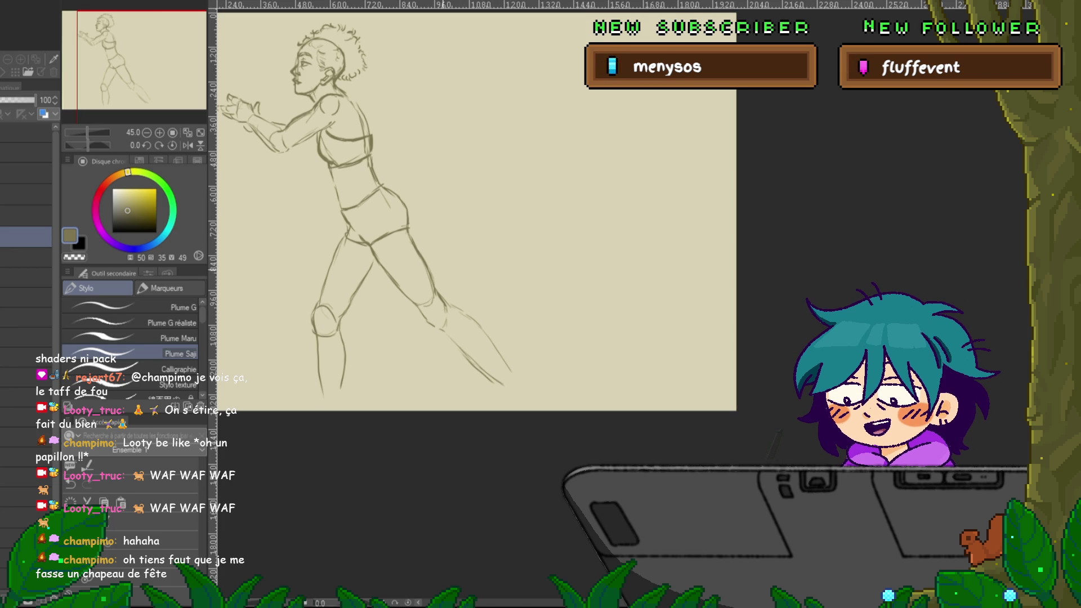
{"action": "scroll", "coordinate": [479, 225], "scroll_direction": "up", "scroll_amount": 1}
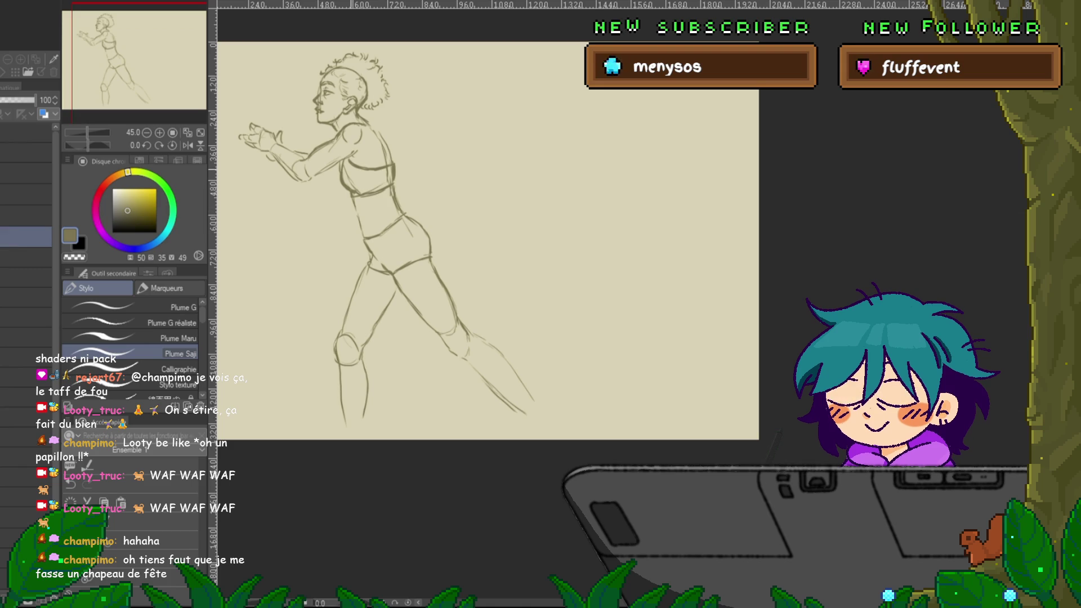
Hatch the crop top and the shorts, including their right side, with vertical pencil lines.
{"action": "left_click_drag", "start_coordinate": [372, 169], "coordinate": [369, 189]}
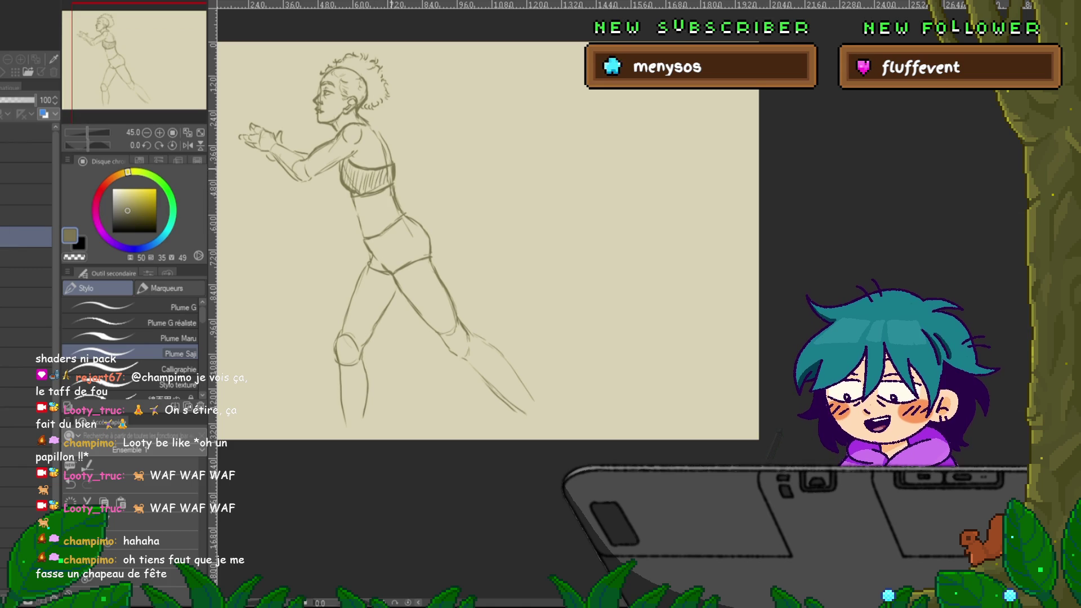
{"action": "mouse_move", "coordinate": [386, 228]}
{"action": "left_mouse_down"}
{"action": "mouse_move", "coordinate": [383, 266]}
{"action": "mouse_move", "coordinate": [395, 266]}
{"action": "left_mouse_up"}
{"action": "left_click_drag", "start_coordinate": [417, 225], "coordinate": [415, 257]}
{"action": "left_click_drag", "start_coordinate": [420, 231], "coordinate": [419, 260]}
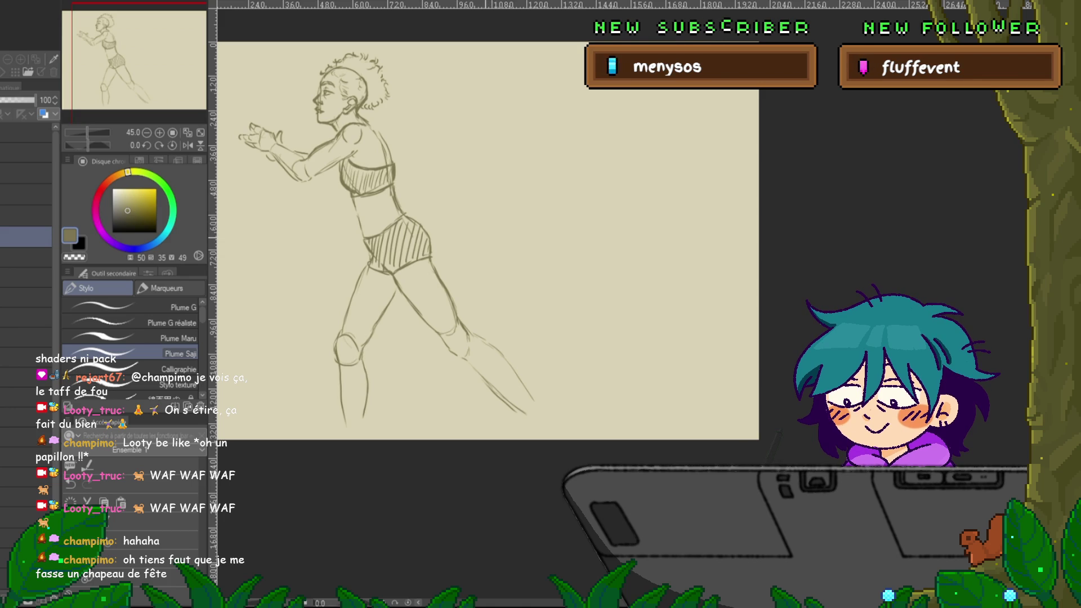
{"action": "scroll", "coordinate": [488, 241], "scroll_direction": "up", "scroll_amount": 1}
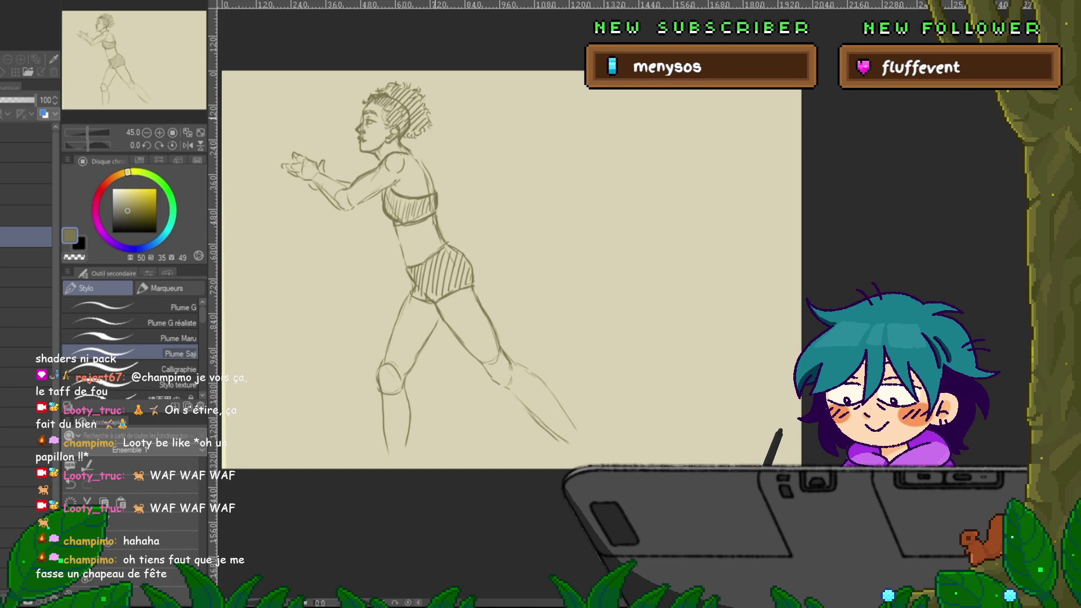
{"action": "left_click_drag", "start_coordinate": [507, 253], "coordinate": [490, 231]}
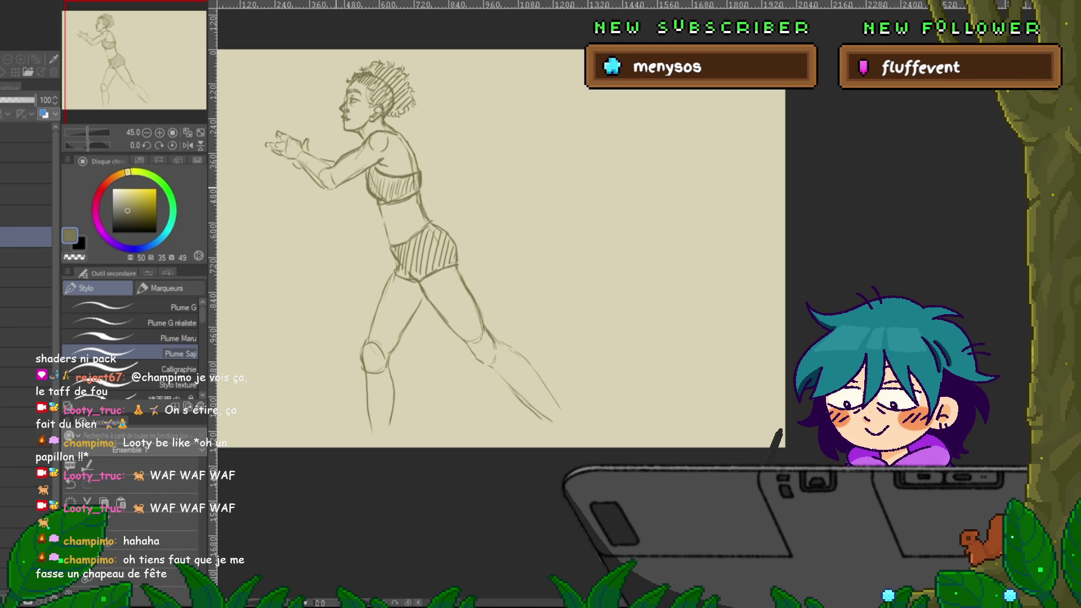
{"action": "scroll", "coordinate": [501, 230], "scroll_direction": "down", "scroll_amount": 1}
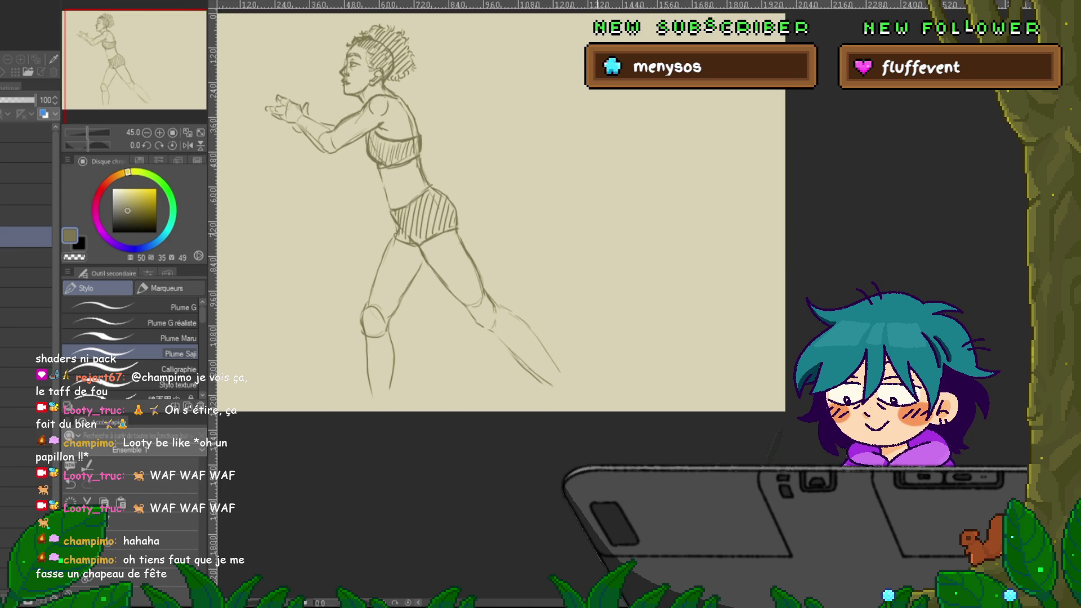
{"action": "left_click_drag", "start_coordinate": [501, 231], "coordinate": [482, 263]}
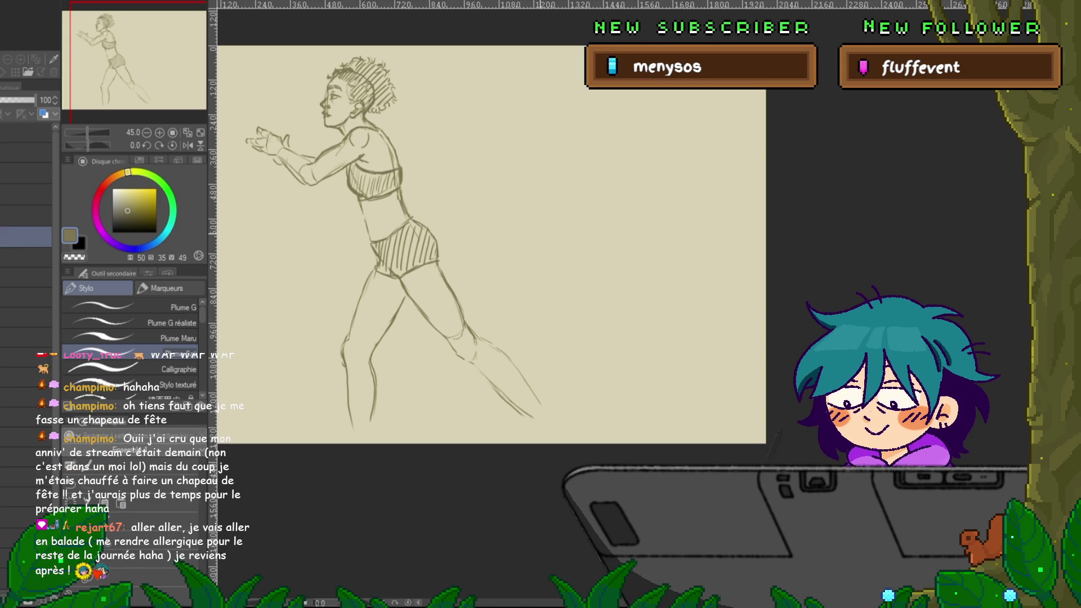
{"action": "left_click_drag", "start_coordinate": [490, 248], "coordinate": [446, 253]}
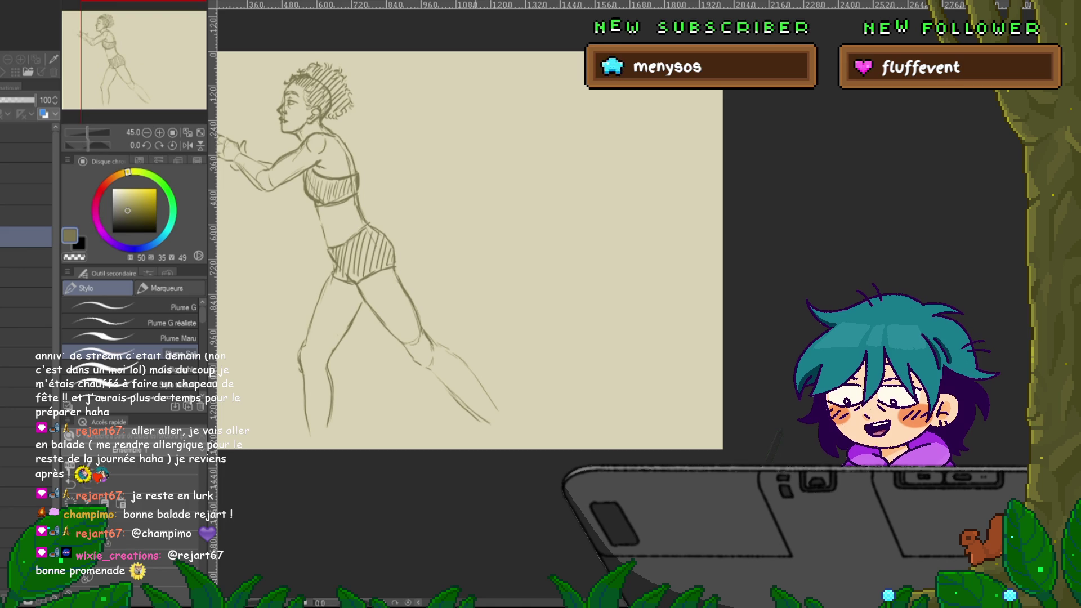
Draw a line along the running woman's back calf and pan to show the whole figure.
{"action": "scroll", "coordinate": [470, 231], "scroll_direction": "down", "scroll_amount": 2}
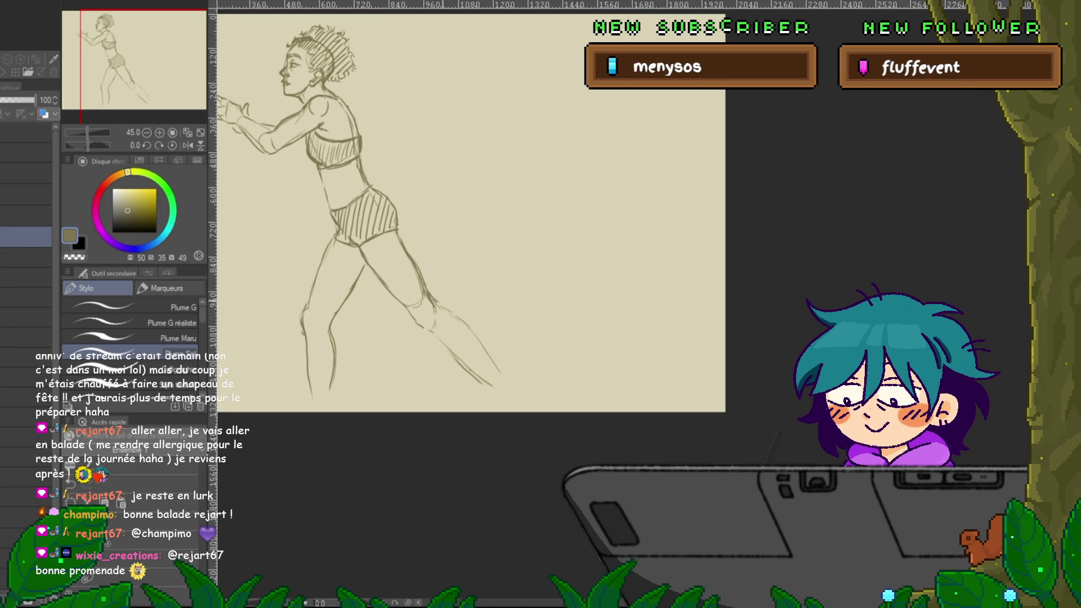
{"action": "left_click_drag", "start_coordinate": [456, 312], "coordinate": [501, 373]}
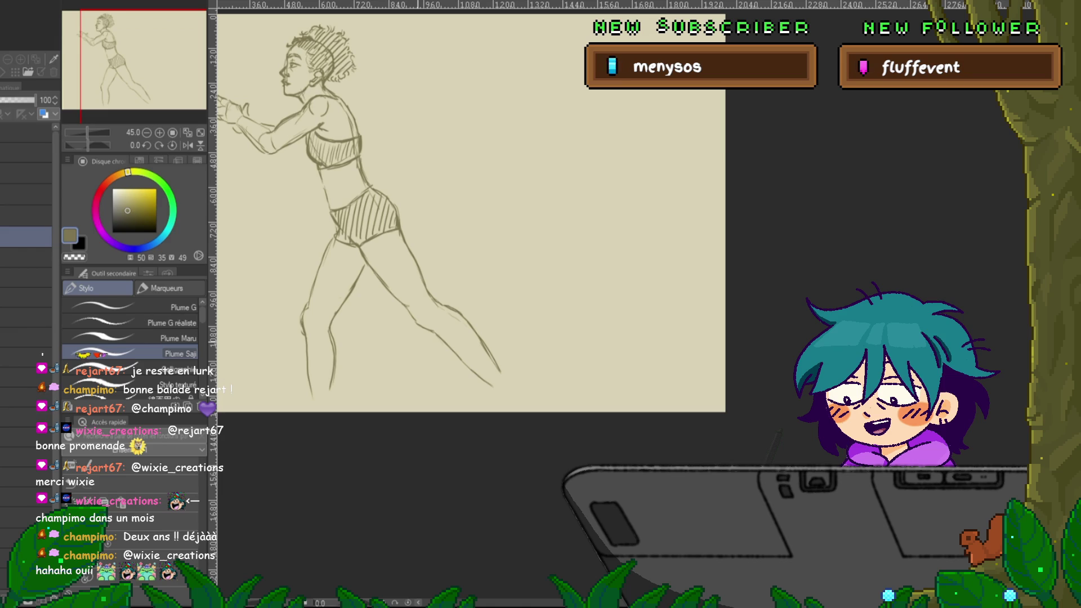
{"action": "left_click_drag", "start_coordinate": [450, 225], "coordinate": [504, 270]}
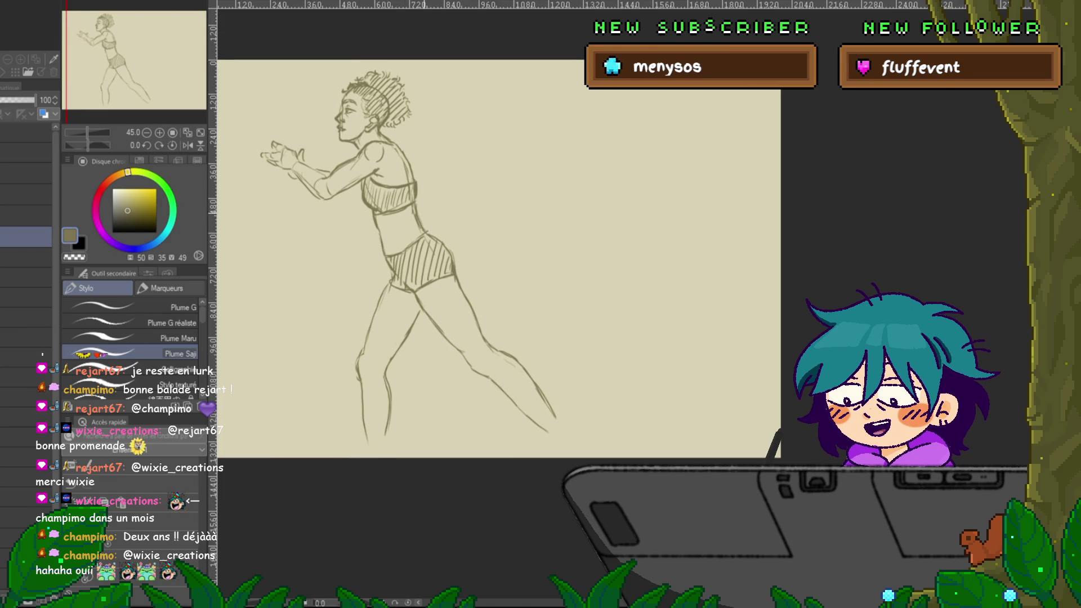
Undo the stray pencil stroke along the woman's back.
{"action": "key", "text": "ctrl+z"}
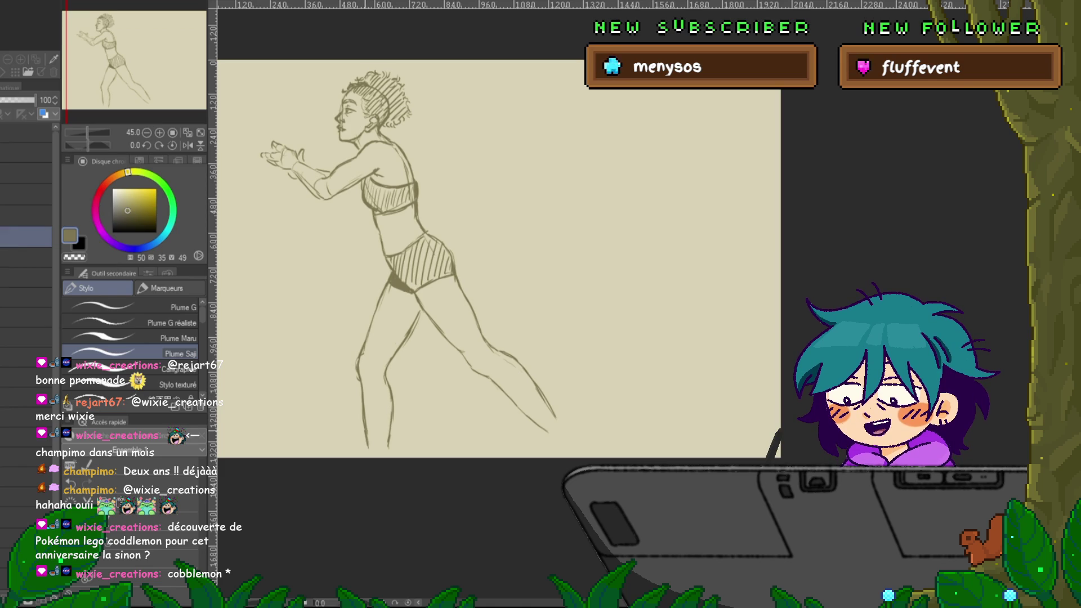
{"action": "scroll", "coordinate": [501, 296], "scroll_direction": "up", "scroll_amount": 3}
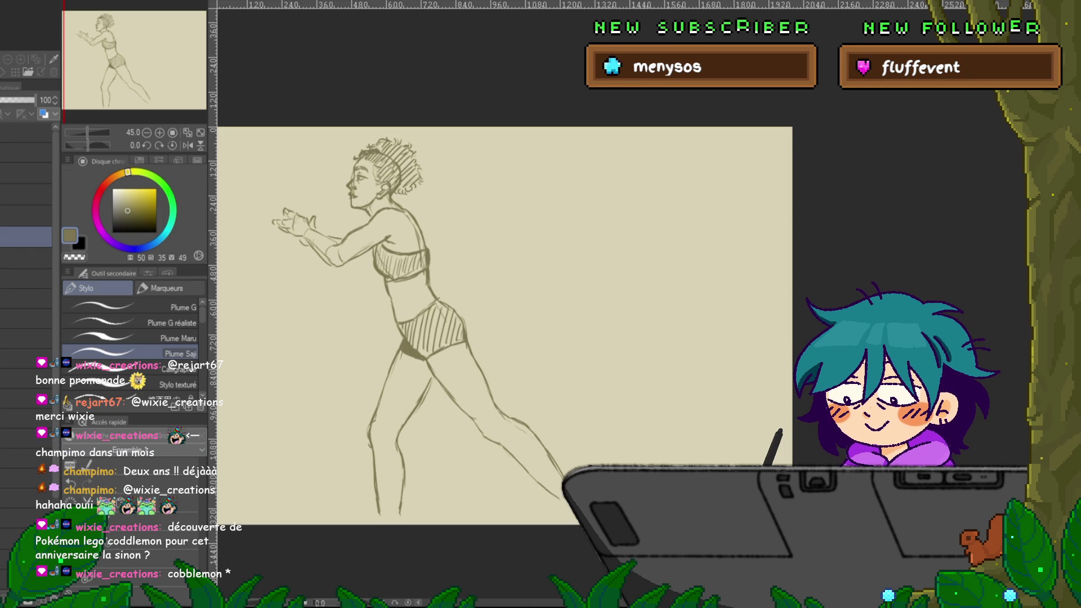
Shrink the whole running-woman sketch proportionally with a free transform to fit the page.
{"action": "key", "text": "ctrl+t"}
{"action": "left_click_drag", "start_coordinate": [421, 516], "coordinate": [419, 426]}
{"action": "key", "text": "Return"}
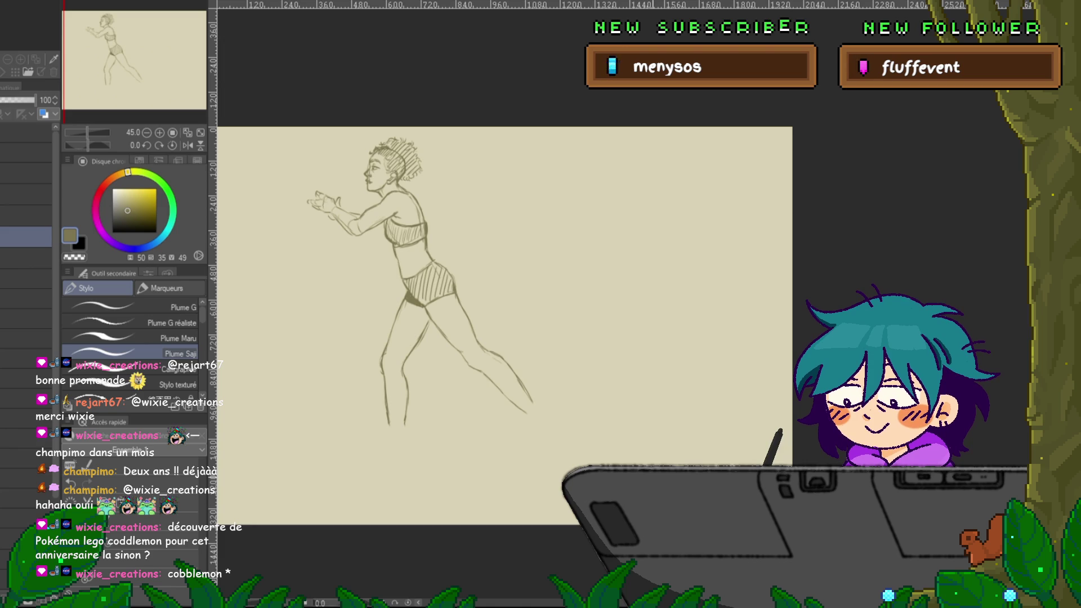
Sketch the planted foot's sole and heel, then erase and undo the extra lines beneath it.
{"action": "scroll", "coordinate": [504, 326], "scroll_direction": "down", "scroll_amount": 3}
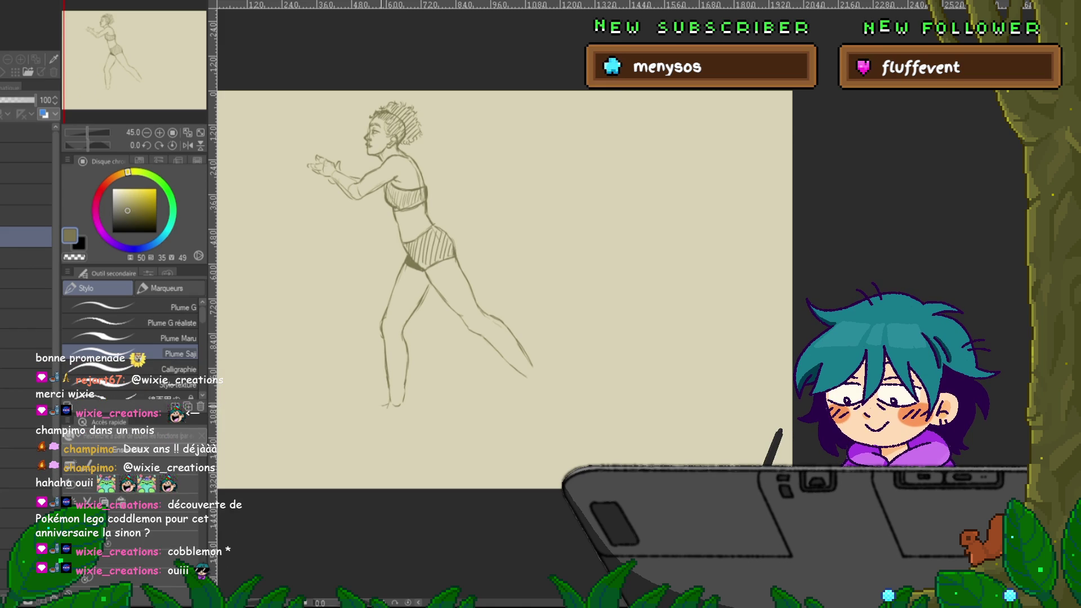
{"action": "left_click_drag", "start_coordinate": [388, 404], "coordinate": [355, 415]}
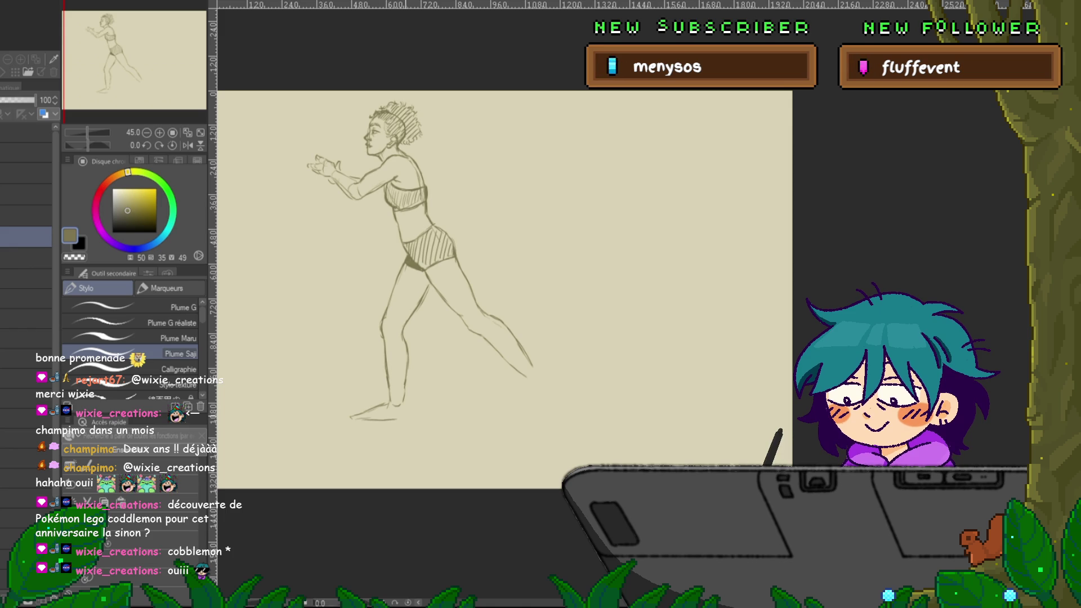
{"action": "left_click_drag", "start_coordinate": [407, 397], "coordinate": [412, 417]}
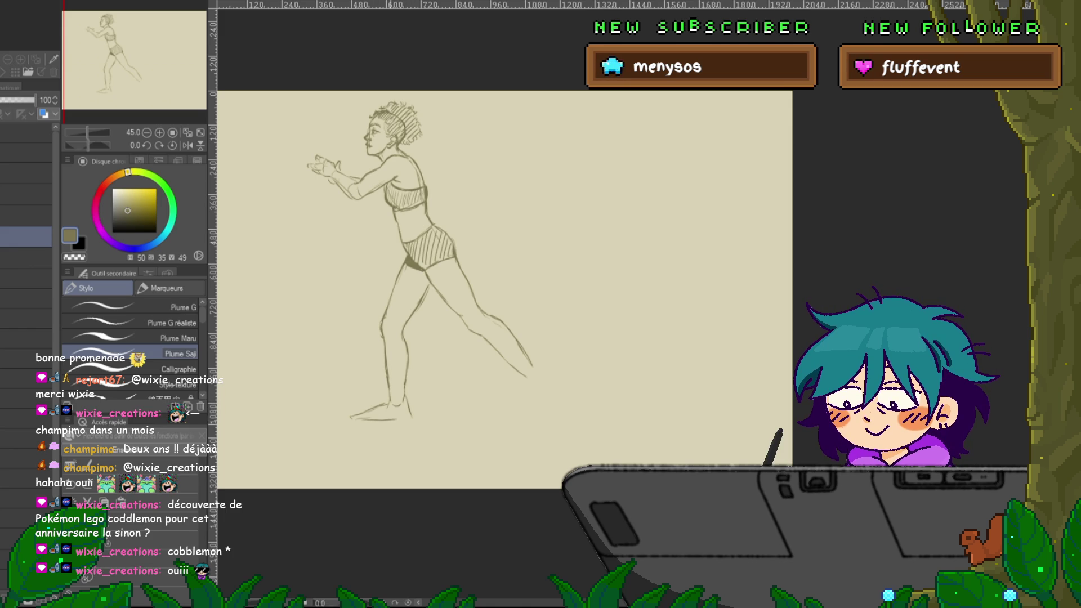
{"action": "left_click_drag", "start_coordinate": [351, 418], "coordinate": [392, 404]}
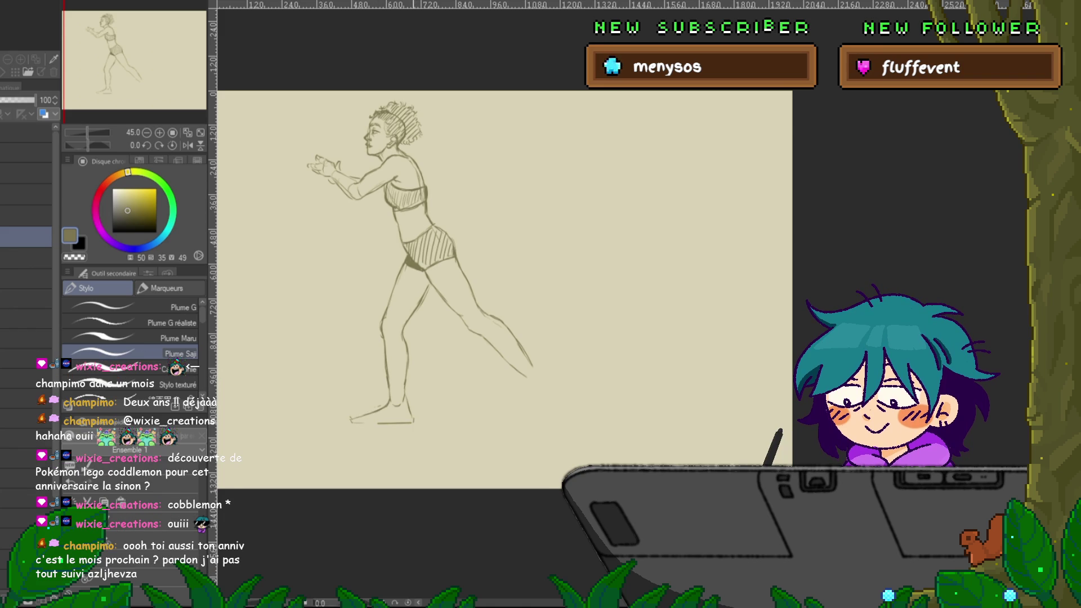
{"action": "key", "text": "ctrl+z"}
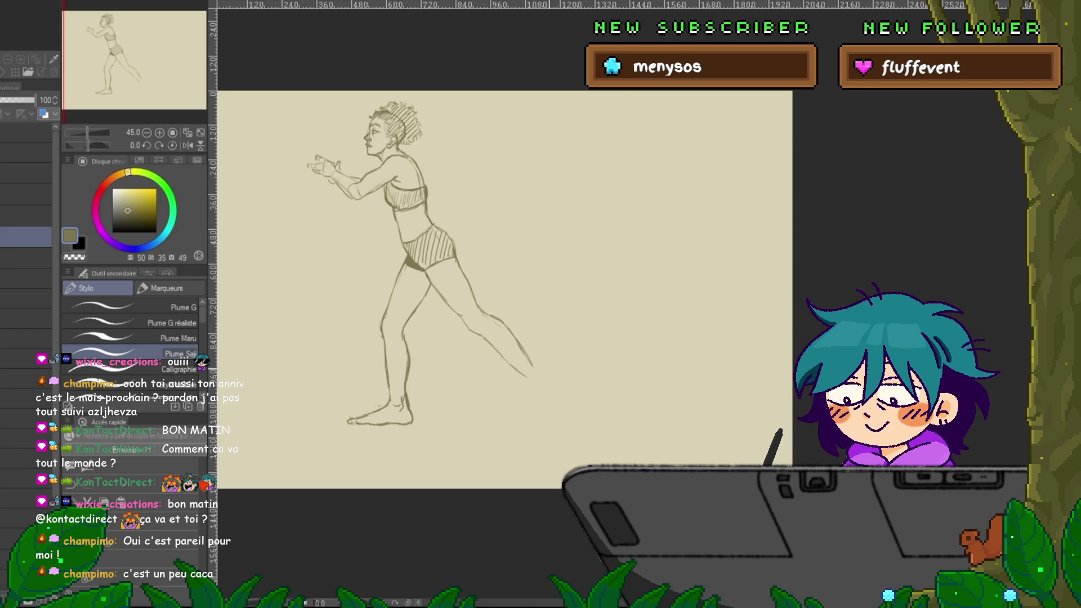
Lasso the planted foot, transform it slightly narrower, deselect, and return to the pencil pen.
{"action": "key", "text": "m"}
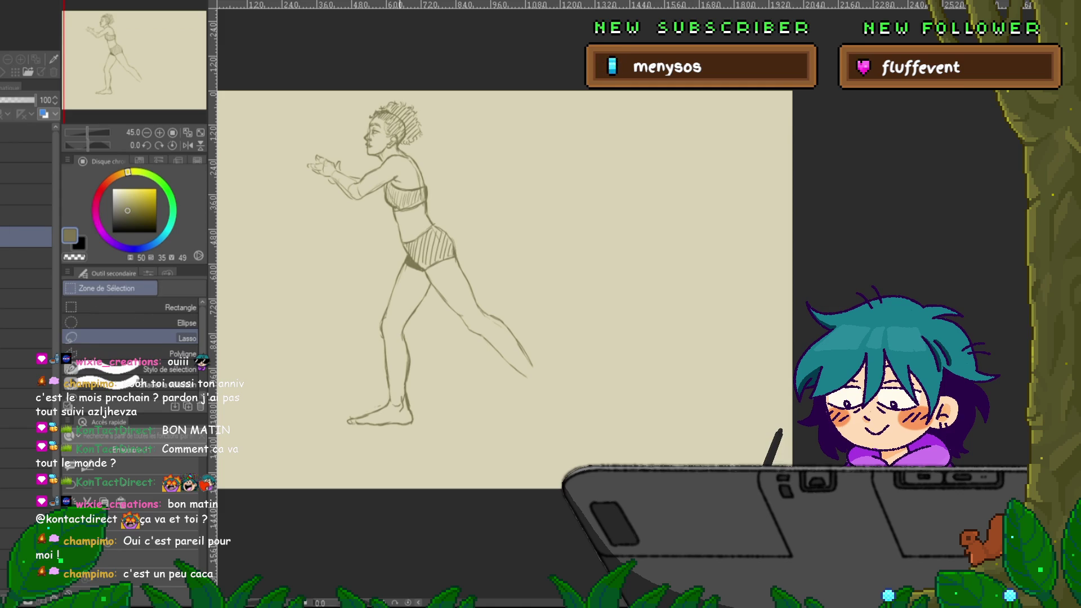
{"action": "left_click_drag", "start_coordinate": [341, 397], "coordinate": [332, 420]}
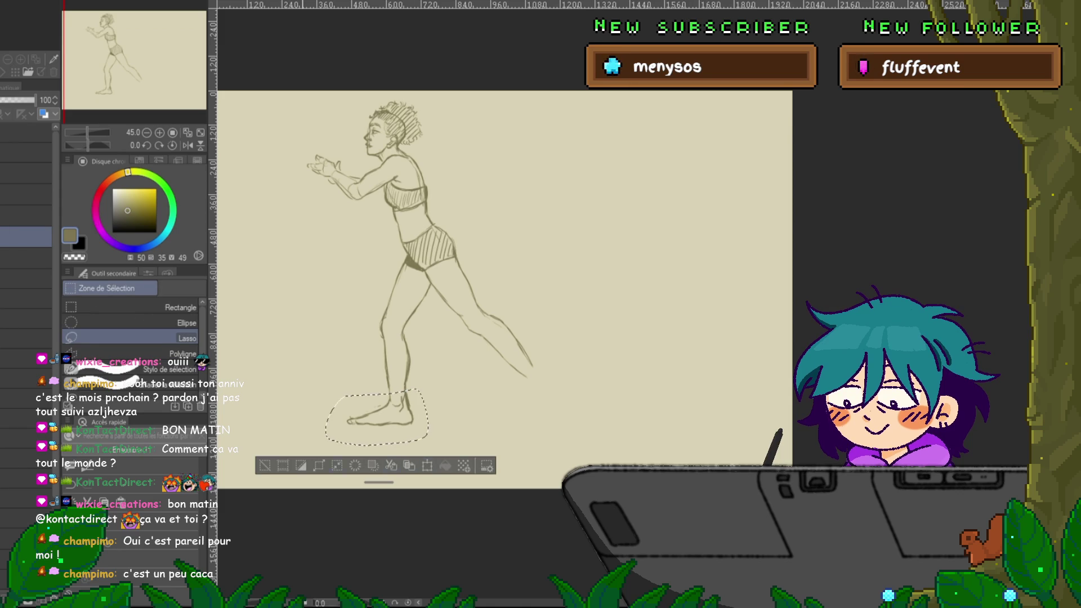
{"action": "left_click", "coordinate": [336, 465]}
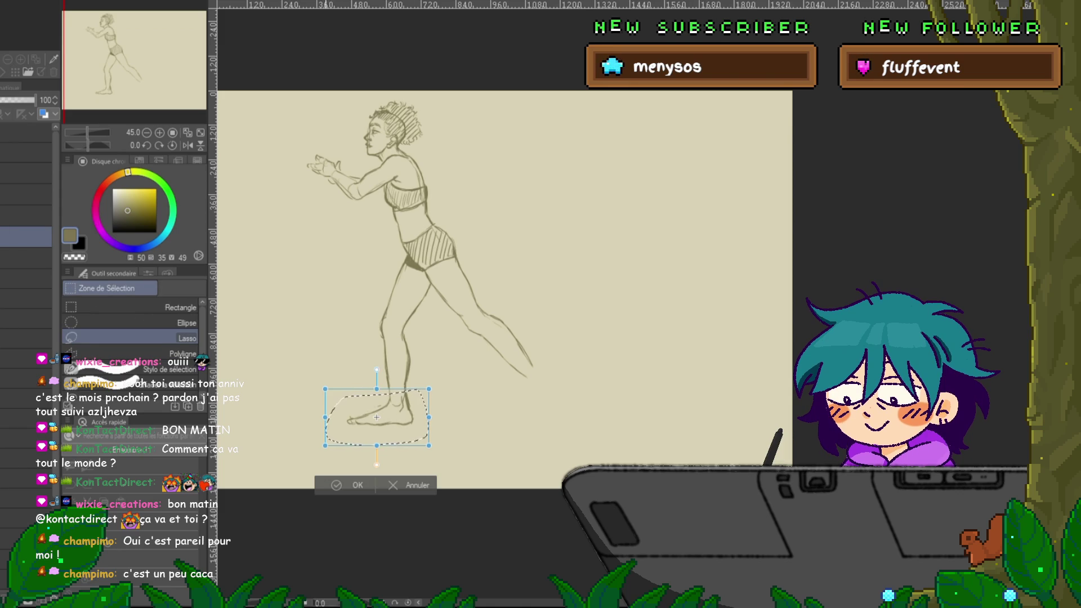
{"action": "left_click_drag", "start_coordinate": [325, 417], "coordinate": [329, 416]}
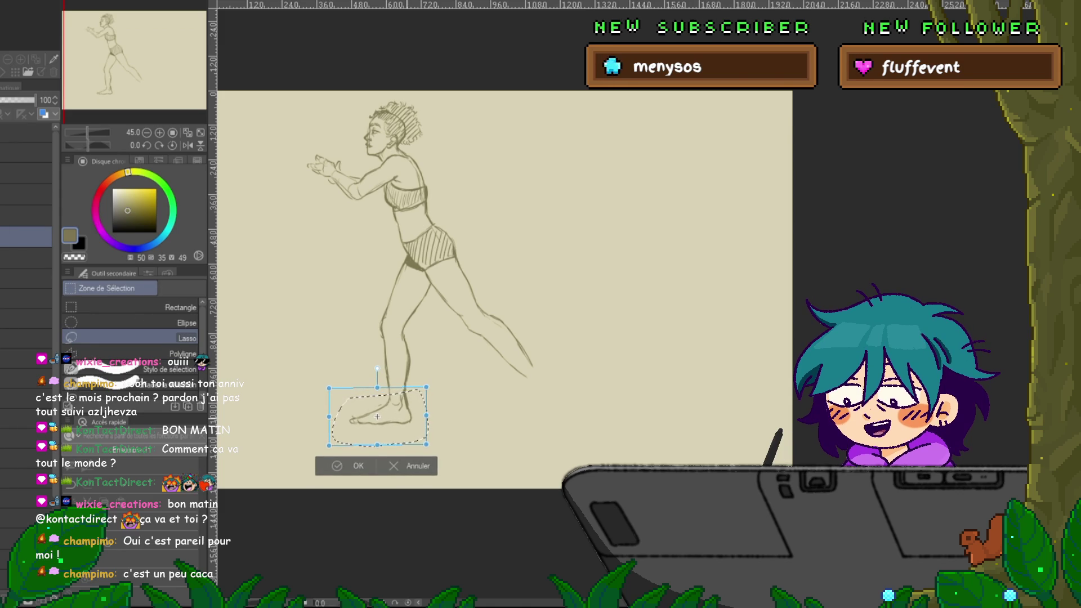
{"action": "key", "text": "Return"}
{"action": "key", "text": "ctrl+d"}
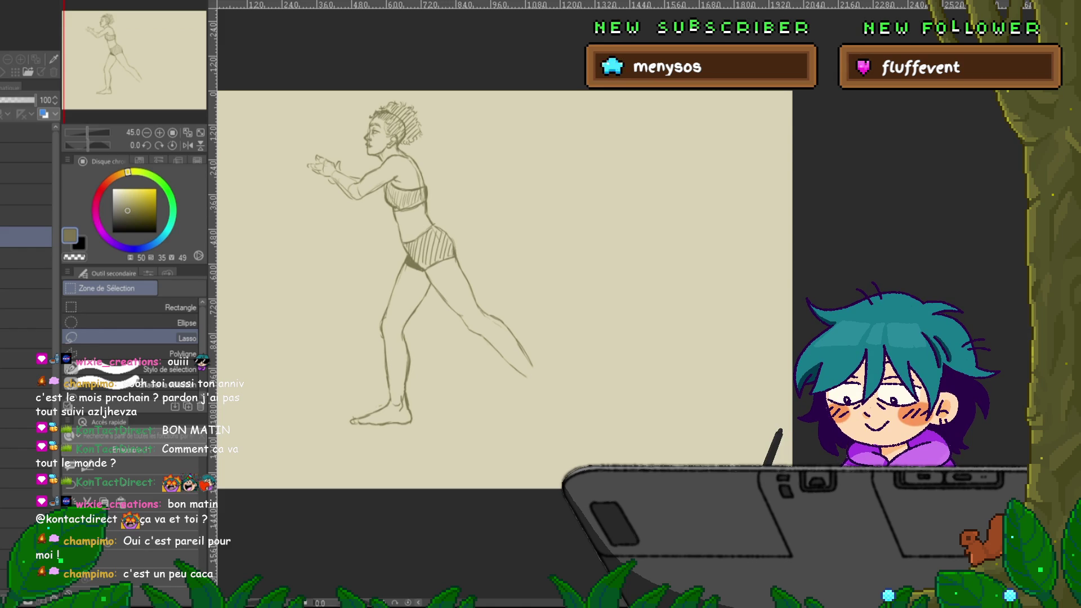
{"action": "key", "text": "p"}
{"action": "left_click_drag", "start_coordinate": [507, 282], "coordinate": [414, 280]}
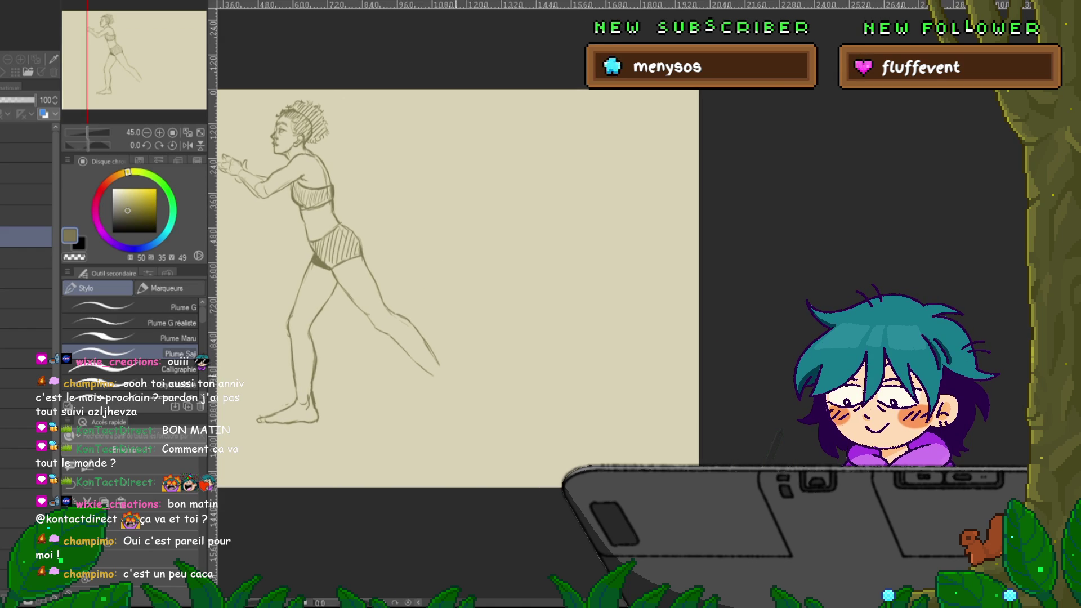
Extend the trailing leg's lower contour and sketch its bare foot pushing off behind.
{"action": "left_click_drag", "start_coordinate": [432, 368], "coordinate": [445, 400]}
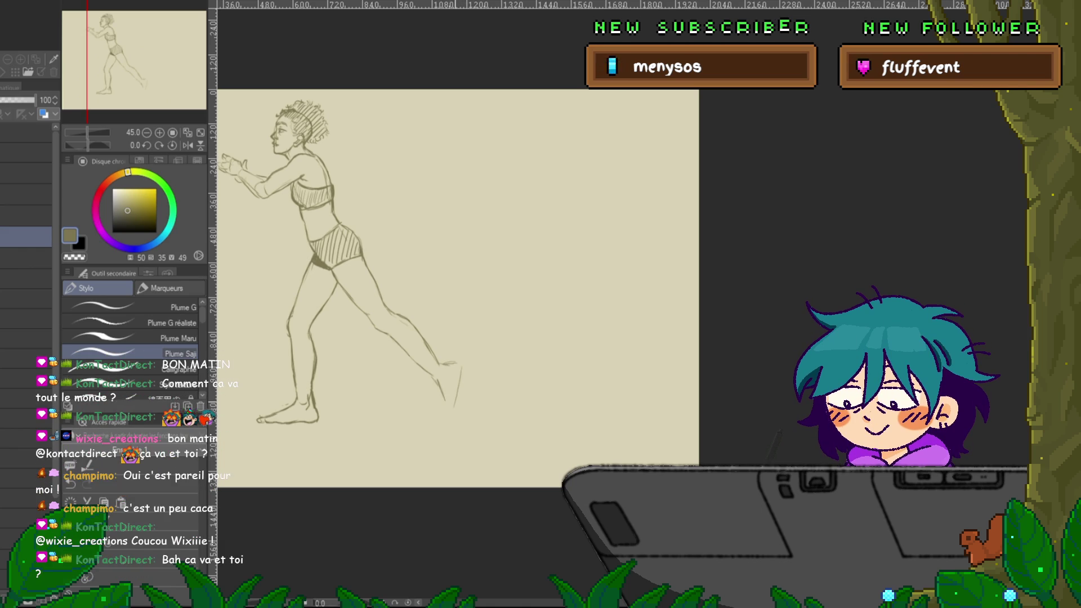
{"action": "left_click_drag", "start_coordinate": [445, 404], "coordinate": [443, 420]}
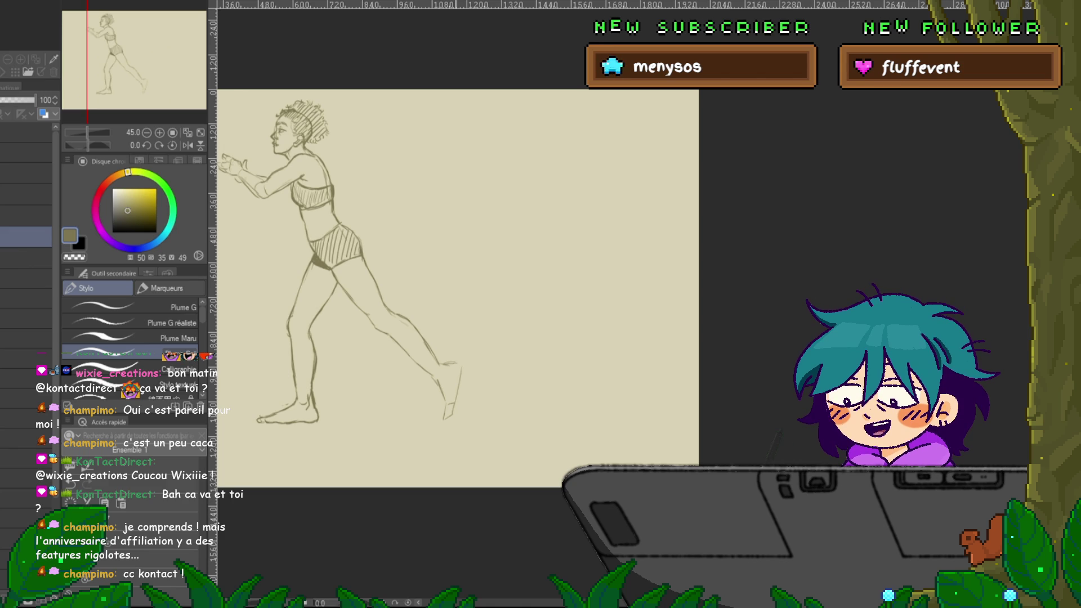
{"action": "left_click_drag", "start_coordinate": [451, 253], "coordinate": [438, 203]}
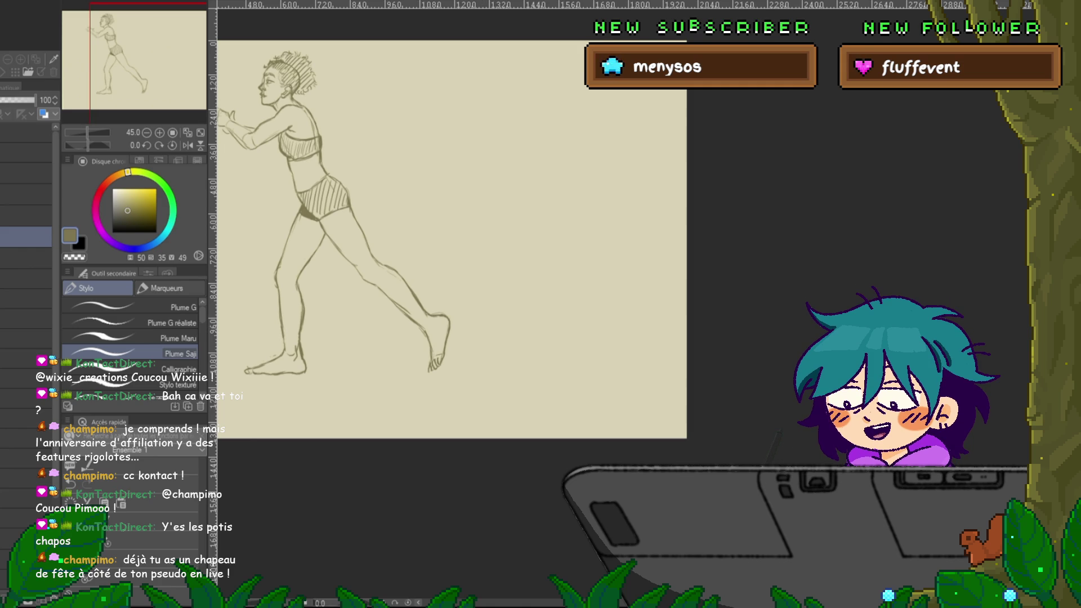
Lasso the trailing foot and stretch it slightly downward so its toes touch down.
{"action": "key", "text": "m"}
{"action": "left_click_drag", "start_coordinate": [444, 286], "coordinate": [426, 308]}
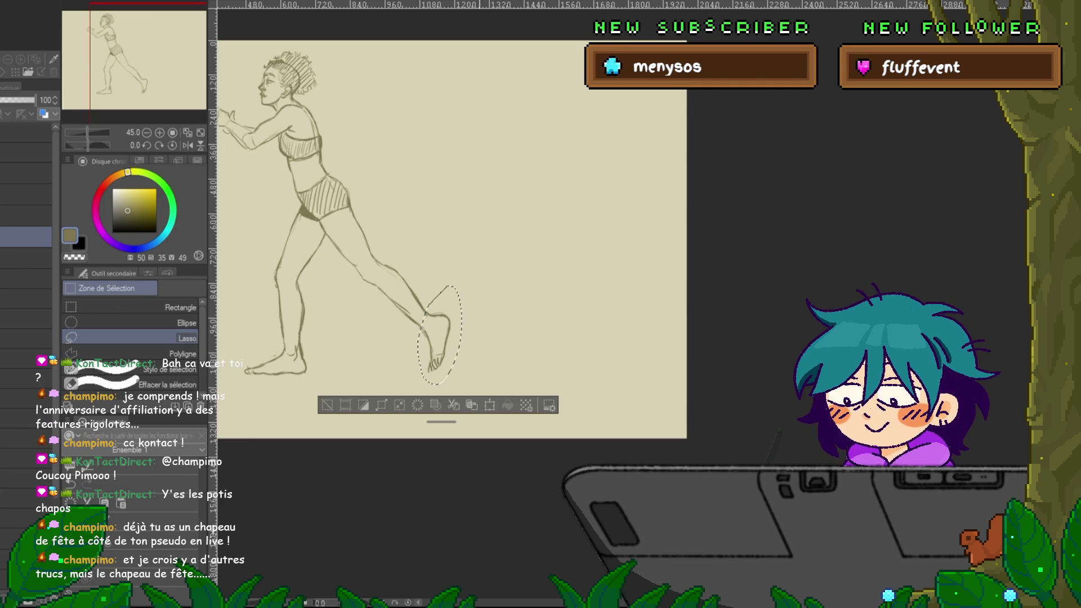
{"action": "key", "text": "ctrl+t"}
{"action": "left_click_drag", "start_coordinate": [440, 386], "coordinate": [438, 389]}
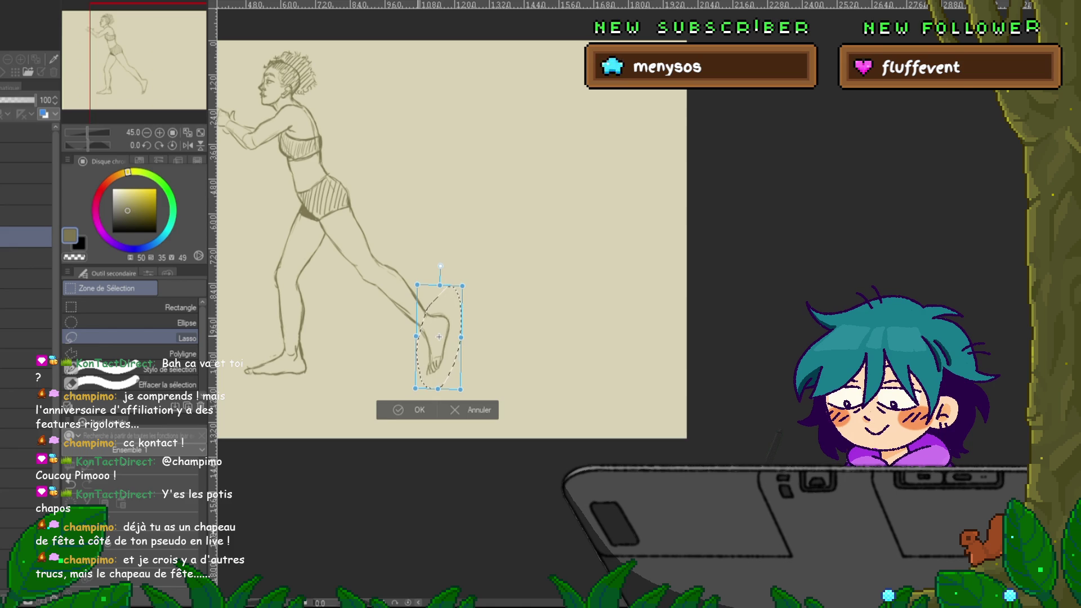
{"action": "key", "text": "Return"}
{"action": "key", "text": "ctrl+d"}
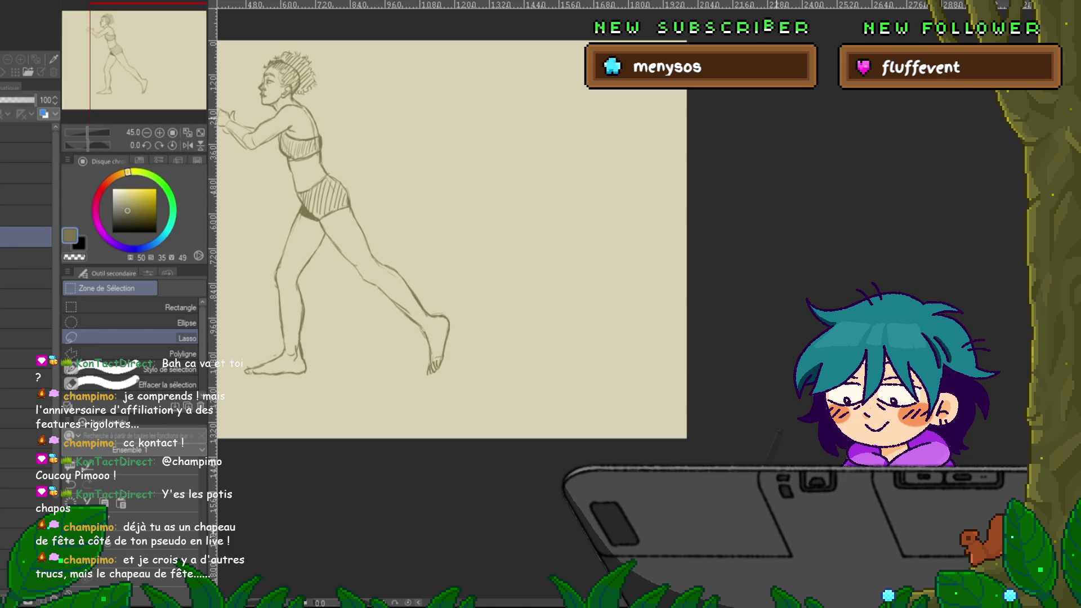
{"action": "key", "text": "p"}
{"action": "left_click_drag", "start_coordinate": [450, 226], "coordinate": [526, 246]}
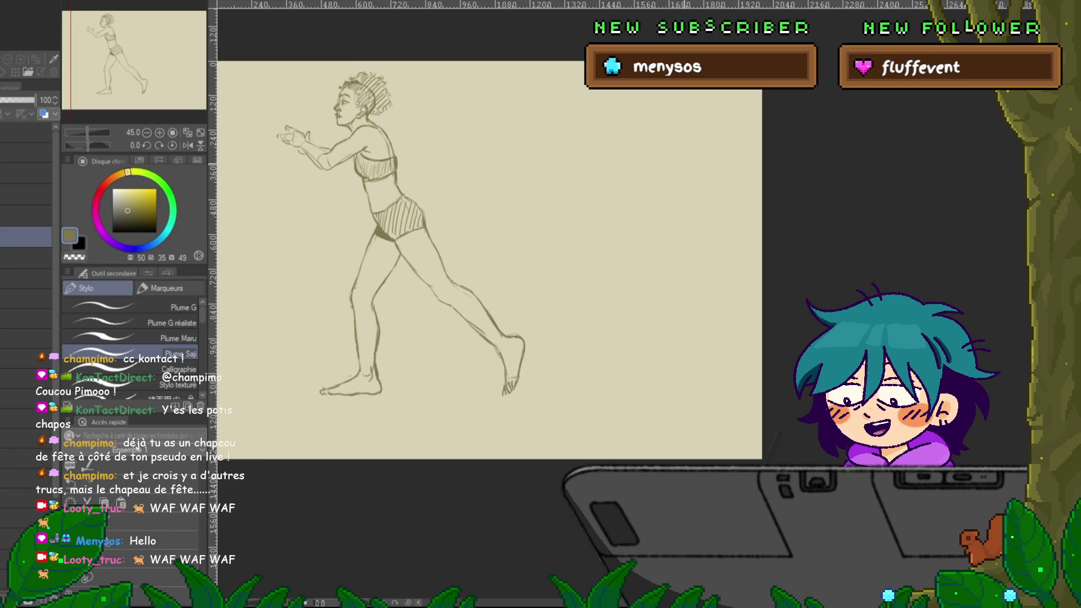
Nudge the entire running-woman layer lower with a free transform, then begin lassoing her head.
{"action": "mouse_move", "coordinate": [428, 253]}
{"action": "left_mouse_down"}
{"action": "mouse_move", "coordinate": [457, 322]}
{"action": "mouse_move", "coordinate": [461, 289]}
{"action": "mouse_move", "coordinate": [423, 312]}
{"action": "left_mouse_up"}
{"action": "key", "text": "ctrl+t"}
{"action": "key", "text": "Return"}
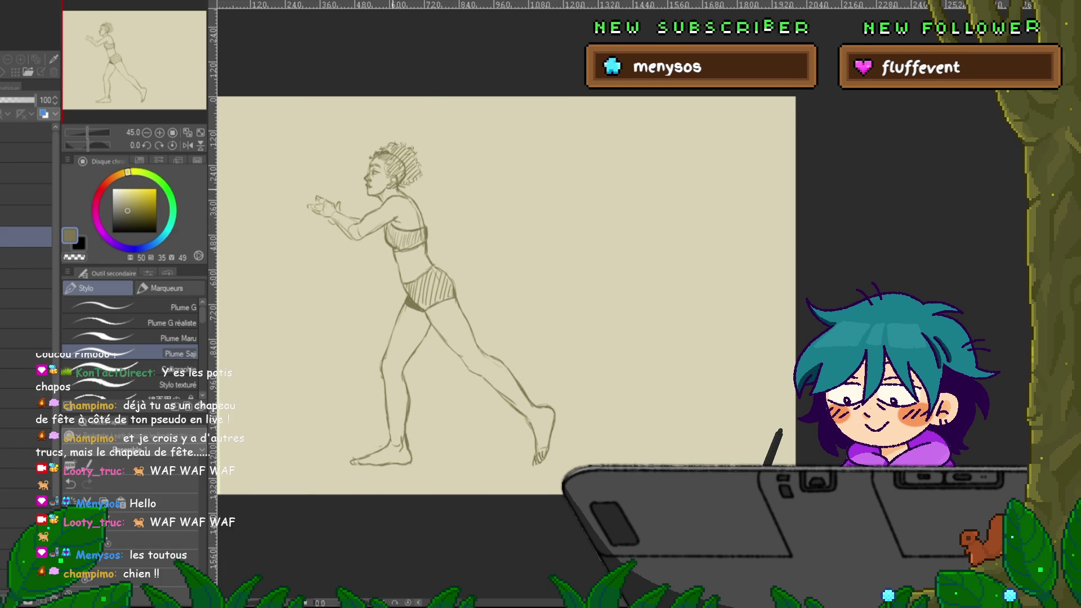
{"action": "key", "text": "m"}
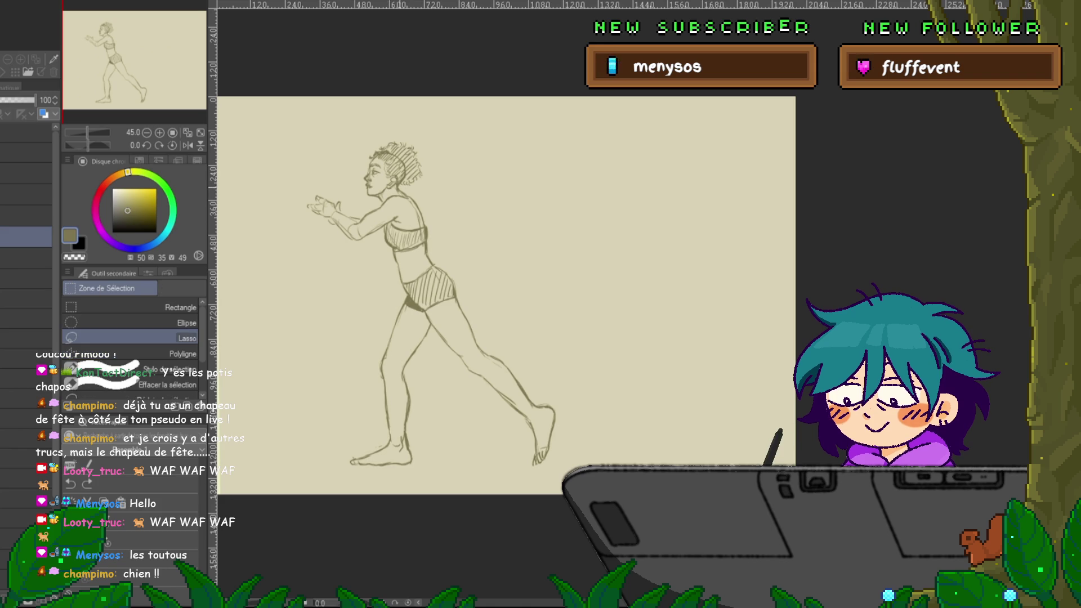
{"action": "mouse_move", "coordinate": [369, 197]}
{"action": "left_mouse_down"}
{"action": "mouse_move", "coordinate": [448, 143]}
{"action": "mouse_move", "coordinate": [398, 185]}
{"action": "left_mouse_up"}
Lasso the woman's head and scale it up slightly from the top handle.
{"action": "key", "text": "ctrl+d"}
{"action": "left_click_drag", "start_coordinate": [366, 135], "coordinate": [419, 186]}
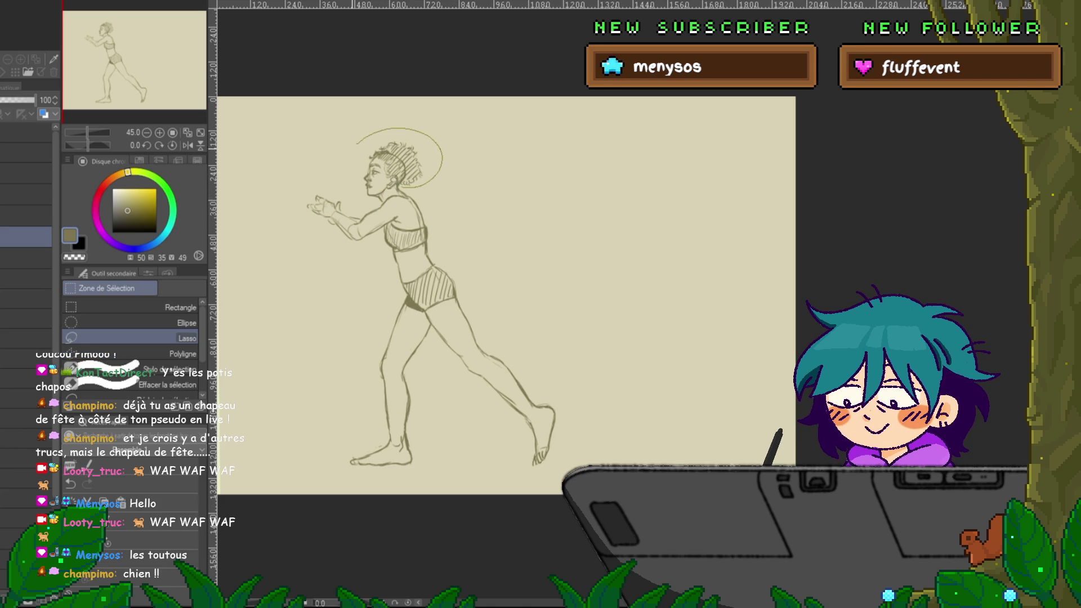
{"action": "left_click_drag", "start_coordinate": [360, 201], "coordinate": [354, 199]}
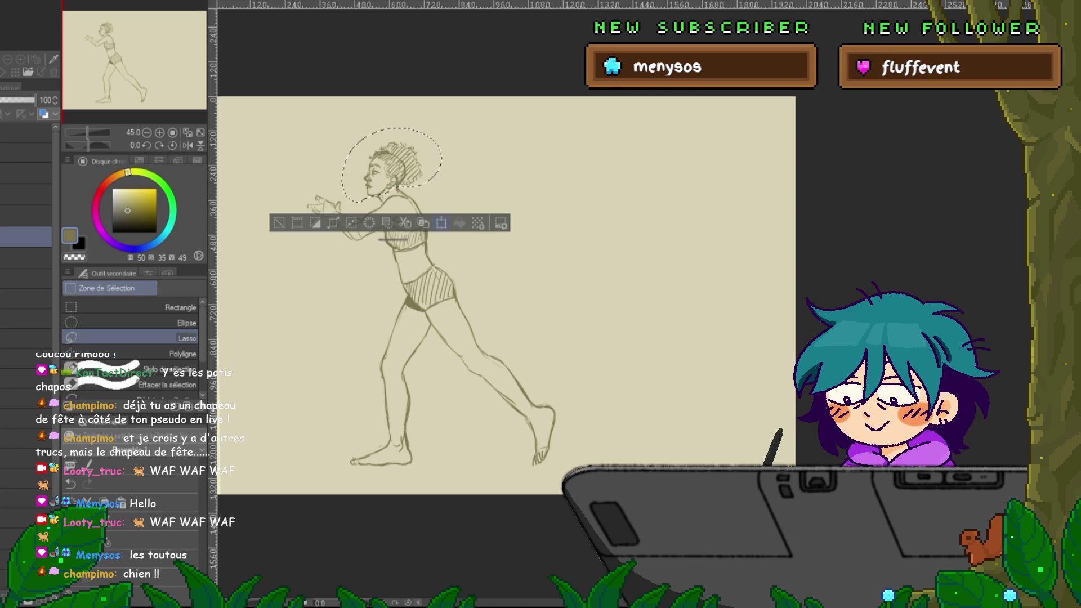
{"action": "key", "text": "ctrl+t"}
{"action": "left_click_drag", "start_coordinate": [341, 129], "coordinate": [338, 122]}
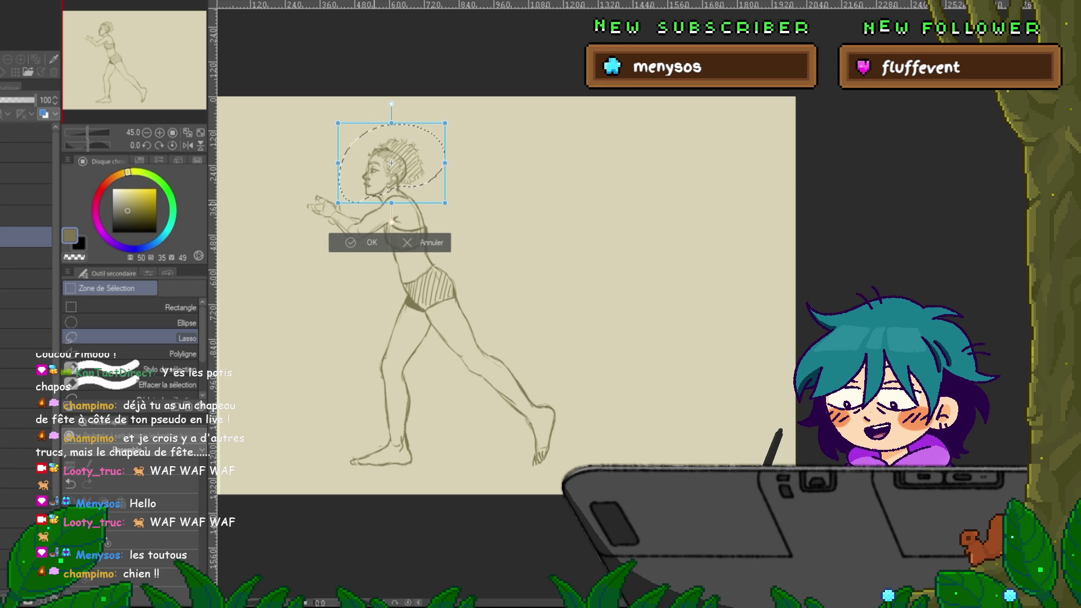
{"action": "key", "text": "Return"}
{"action": "key", "text": "ctrl+d"}
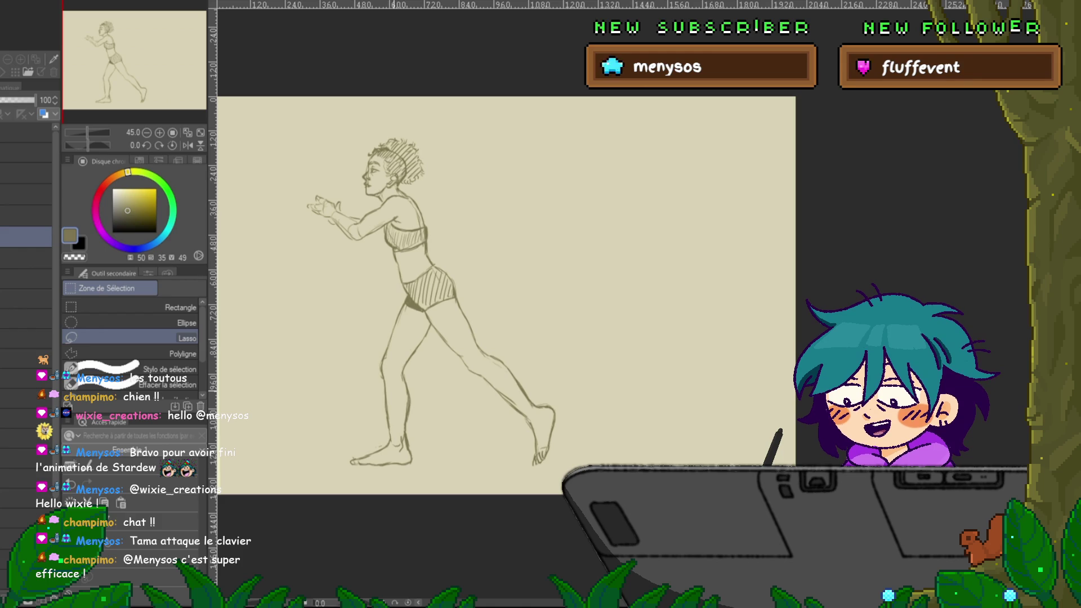
Pen a face circle and a smaller cat-face circle right of the runner, dotting in their eyes.
{"action": "key", "text": "p"}
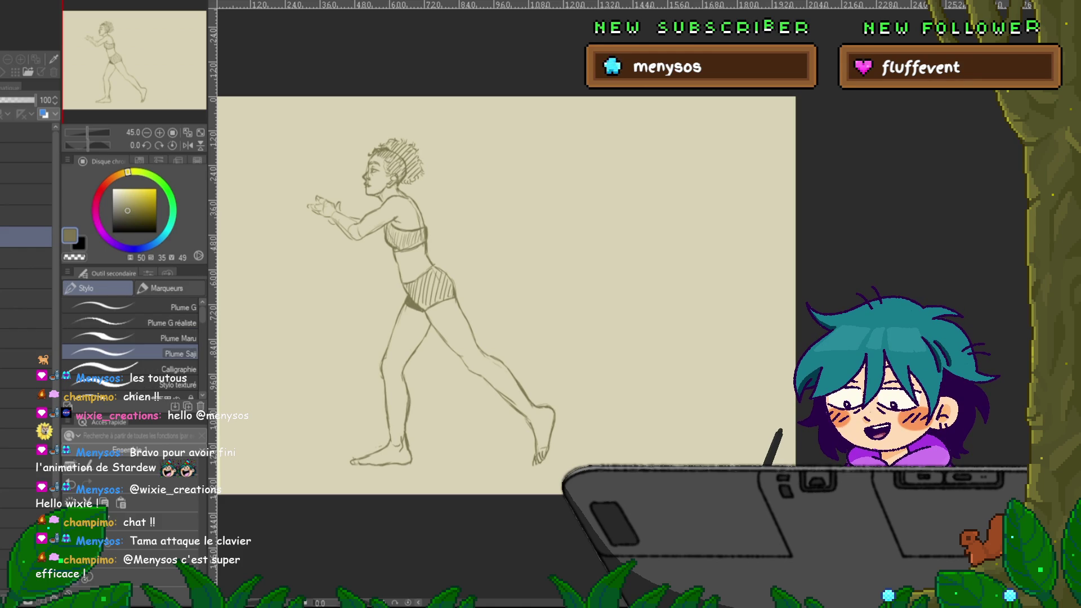
{"action": "left_click_drag", "start_coordinate": [507, 281], "coordinate": [480, 328]}
{"action": "mouse_move", "coordinate": [655, 273]}
{"action": "left_mouse_down"}
{"action": "mouse_move", "coordinate": [665, 335]}
{"action": "mouse_move", "coordinate": [633, 296]}
{"action": "left_mouse_up"}
{"action": "mouse_move", "coordinate": [598, 333]}
{"action": "left_mouse_down"}
{"action": "mouse_move", "coordinate": [595, 363]}
{"action": "mouse_move", "coordinate": [628, 347]}
{"action": "mouse_move", "coordinate": [594, 338]}
{"action": "mouse_move", "coordinate": [617, 327]}
{"action": "left_mouse_up"}
{"action": "left_click", "coordinate": [619, 338]}
{"action": "left_click", "coordinate": [625, 337]}
{"action": "left_click", "coordinate": [638, 303]}
{"action": "left_click", "coordinate": [660, 306]}
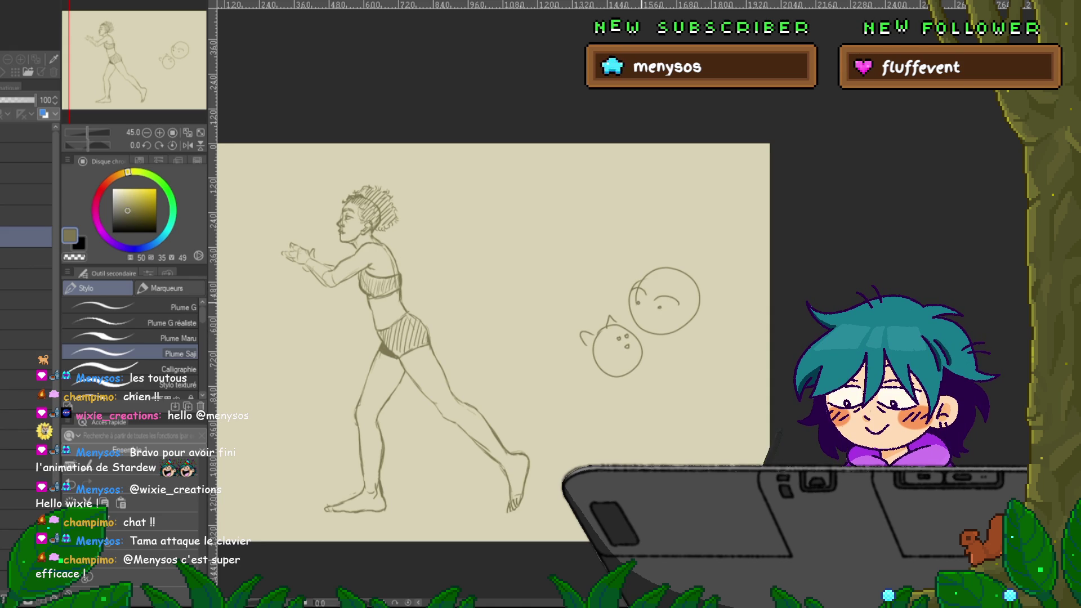
Add mouths to both faces, hair around the upper face, and a small heart beside them.
{"action": "left_click_drag", "start_coordinate": [647, 325], "coordinate": [653, 325]}
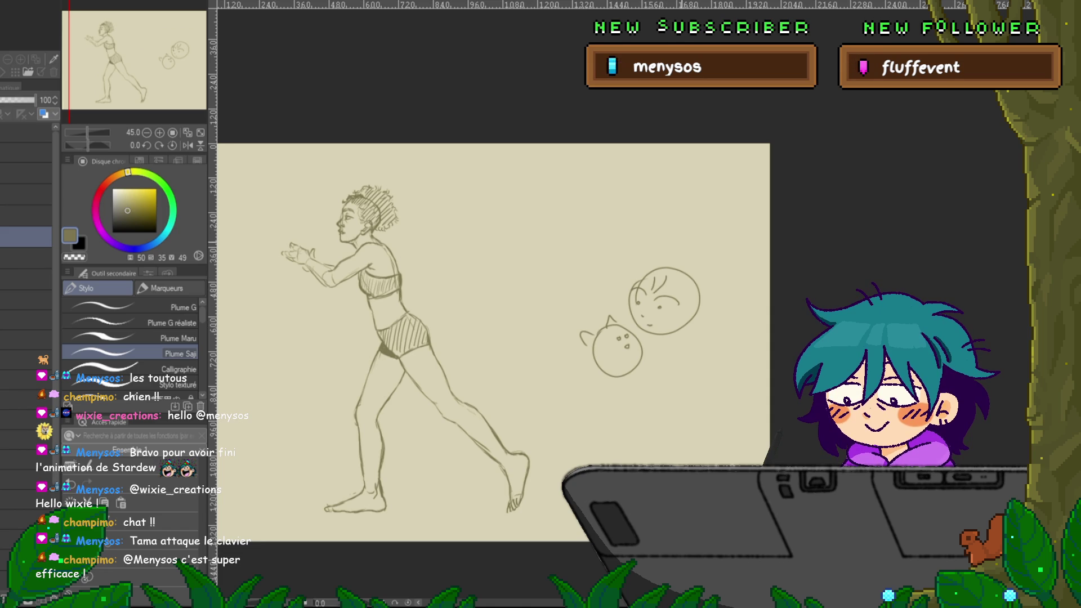
{"action": "left_click_drag", "start_coordinate": [676, 263], "coordinate": [698, 260]}
{"action": "left_click_drag", "start_coordinate": [626, 354], "coordinate": [633, 358]}
{"action": "left_click_drag", "start_coordinate": [583, 307], "coordinate": [593, 313]}
{"action": "left_click_drag", "start_coordinate": [700, 273], "coordinate": [718, 311]}
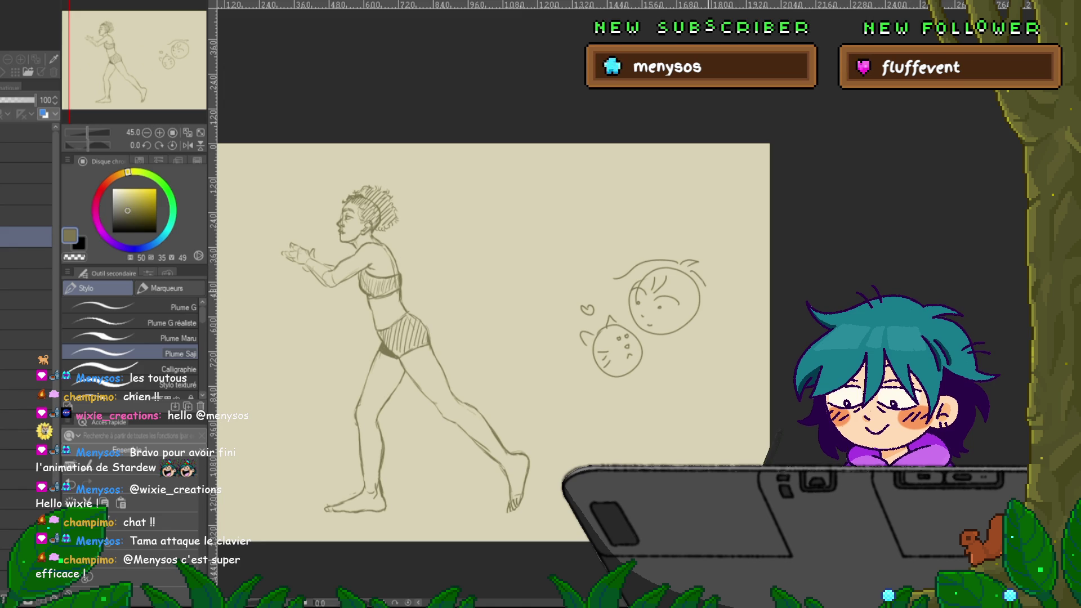
Lasso the heart and cat face and move them closer to the smiling face.
{"action": "key", "text": "m"}
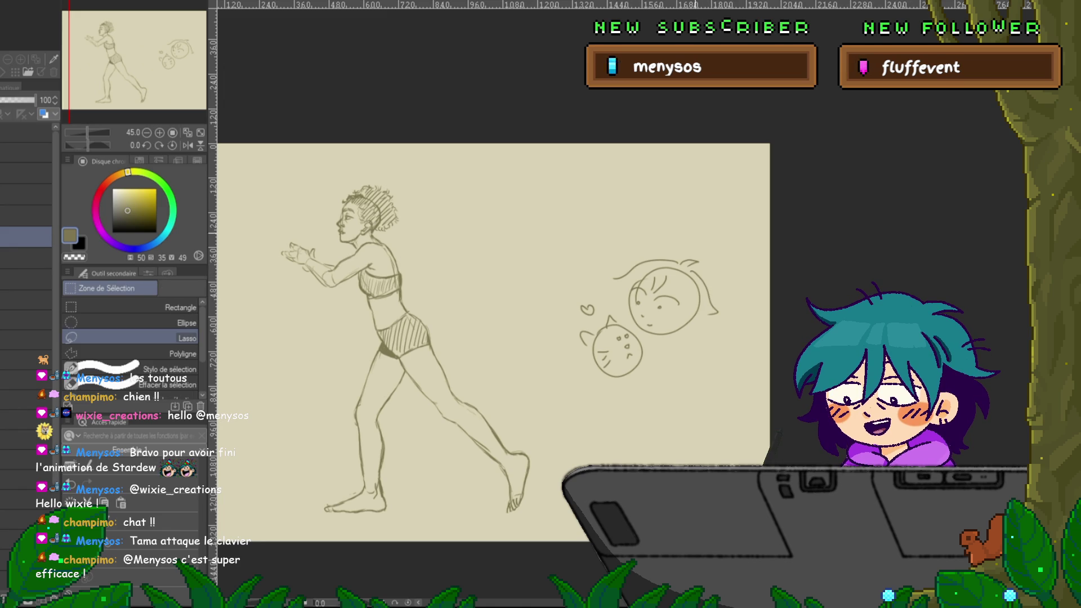
{"action": "mouse_move", "coordinate": [600, 400]}
{"action": "left_mouse_down"}
{"action": "mouse_move", "coordinate": [546, 316]}
{"action": "mouse_move", "coordinate": [597, 289]}
{"action": "left_mouse_up"}
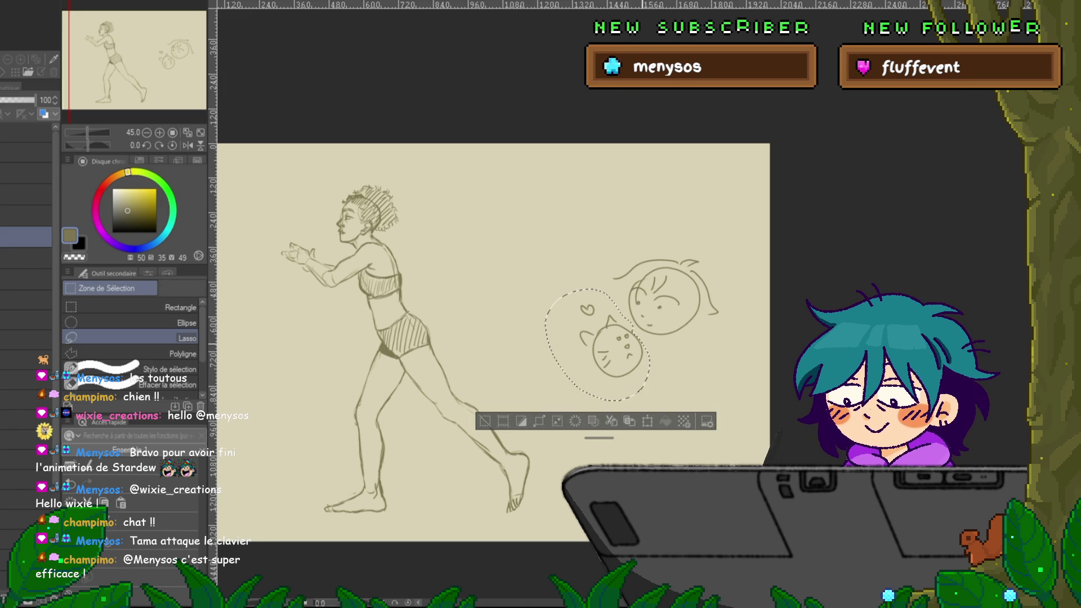
{"action": "key", "text": "ctrl+t"}
{"action": "left_click_drag", "start_coordinate": [597, 344], "coordinate": [602, 333]}
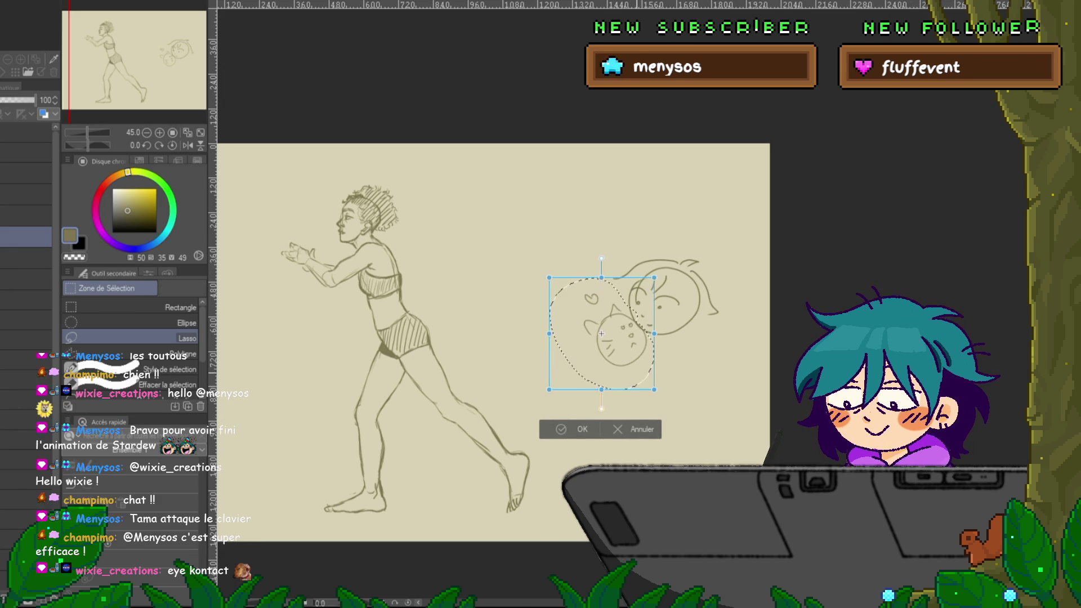
{"action": "key", "text": "Return"}
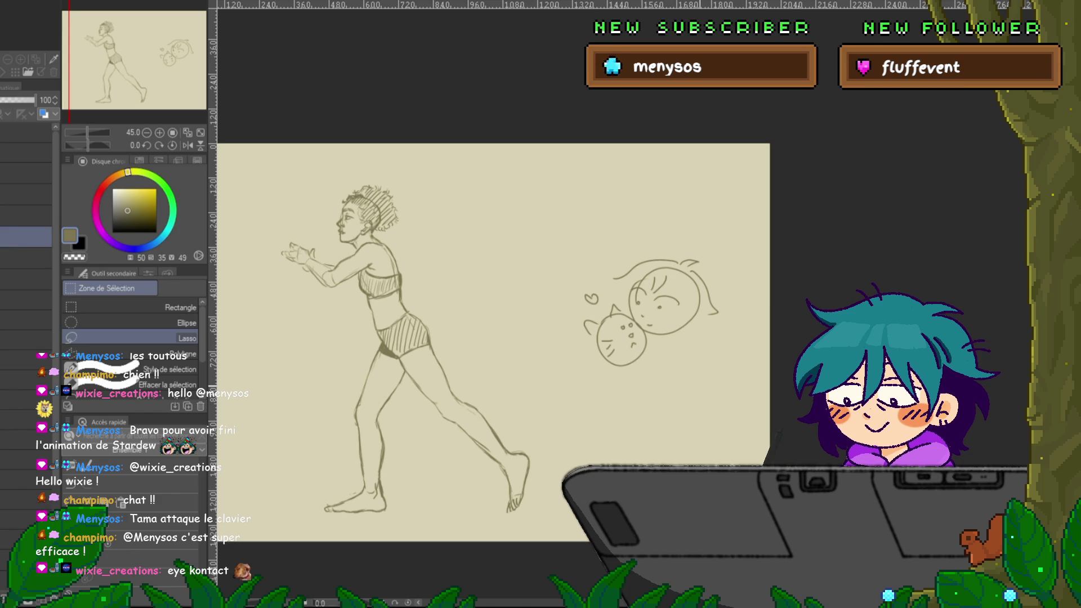
Add more hair lines to the face, then hide the whole doodle.
{"action": "key", "text": "p"}
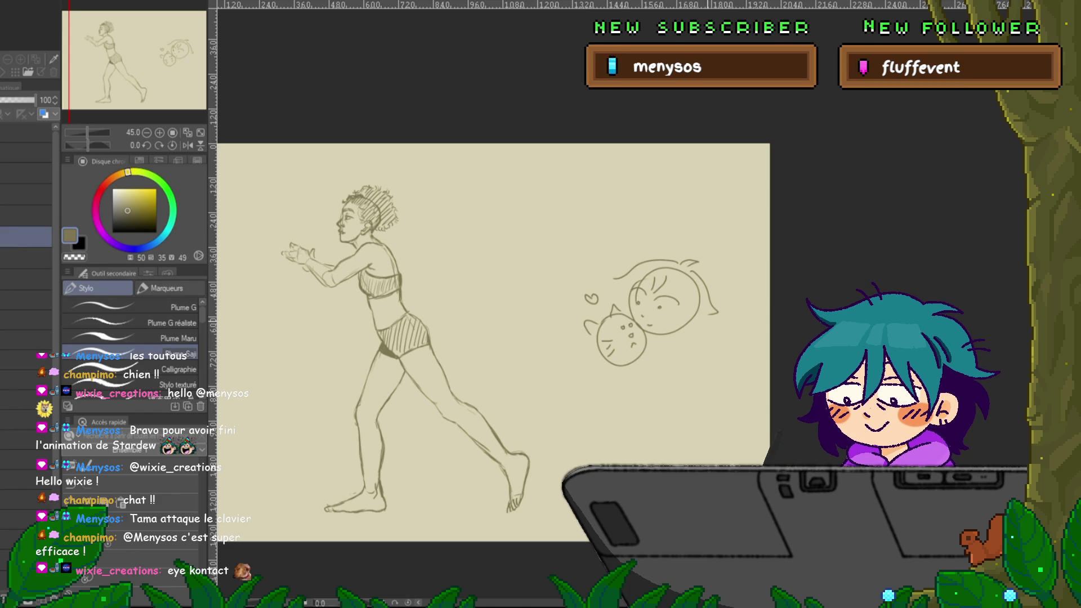
{"action": "mouse_move", "coordinate": [710, 313]}
{"action": "left_mouse_down"}
{"action": "mouse_move", "coordinate": [713, 337]}
{"action": "mouse_move", "coordinate": [695, 328]}
{"action": "left_mouse_up"}
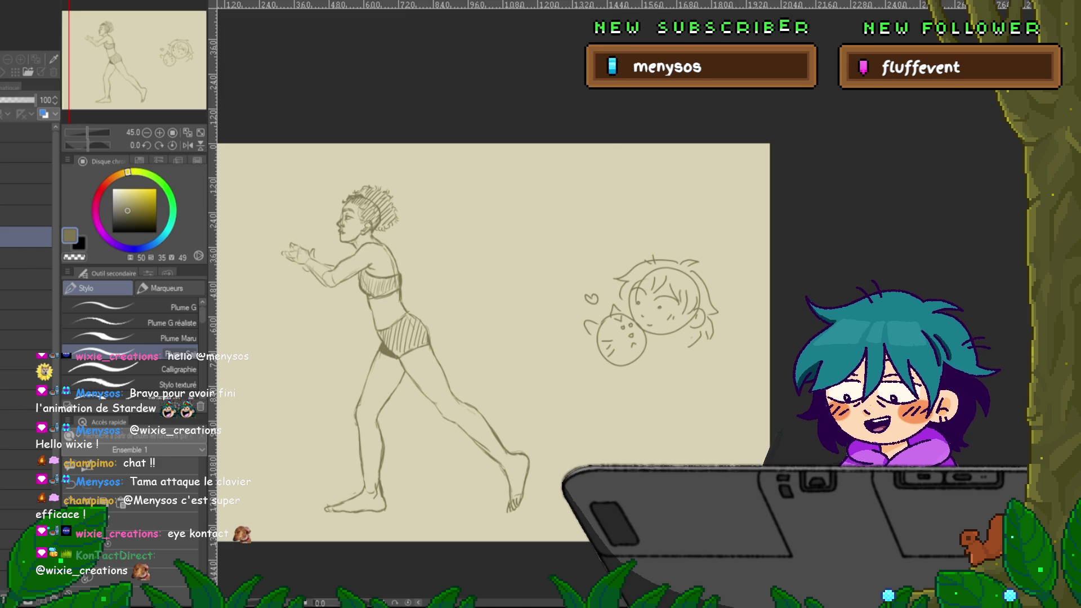
{"action": "key", "text": "Delete"}
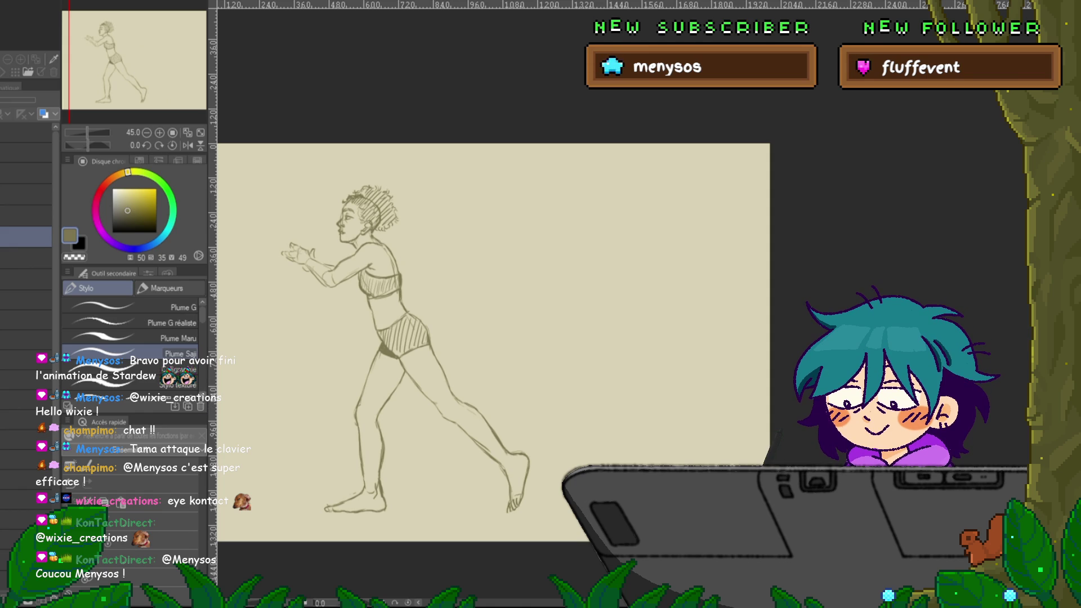
Lasso the runner's outstretched hands on her sketch layer and shift them slightly left.
{"action": "scroll", "coordinate": [298, 306], "scroll_direction": "up", "scroll_amount": 1}
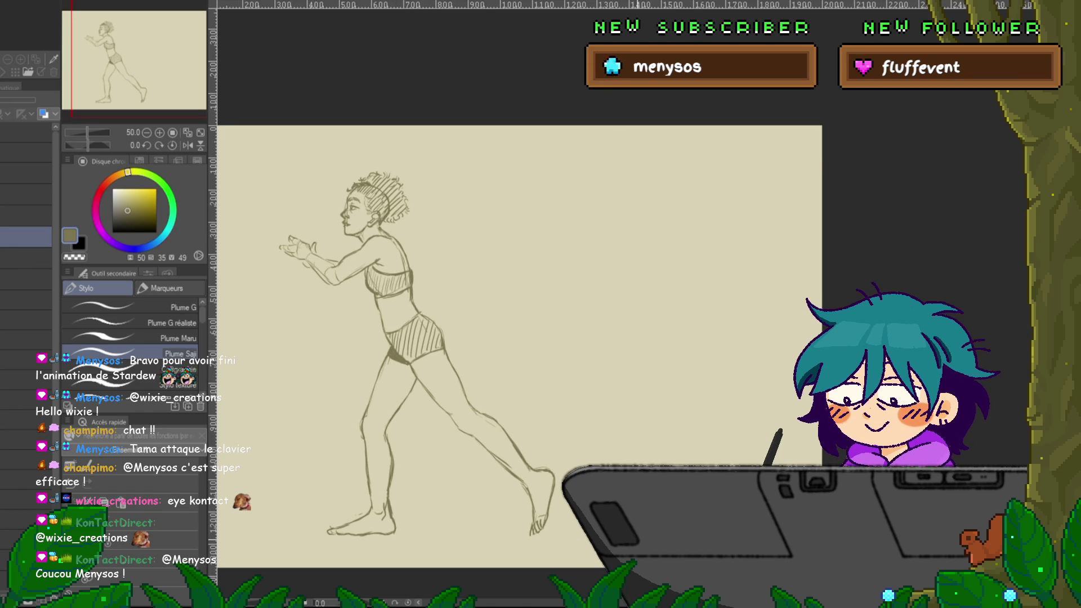
{"action": "left_click_drag", "start_coordinate": [427, 338], "coordinate": [494, 337]}
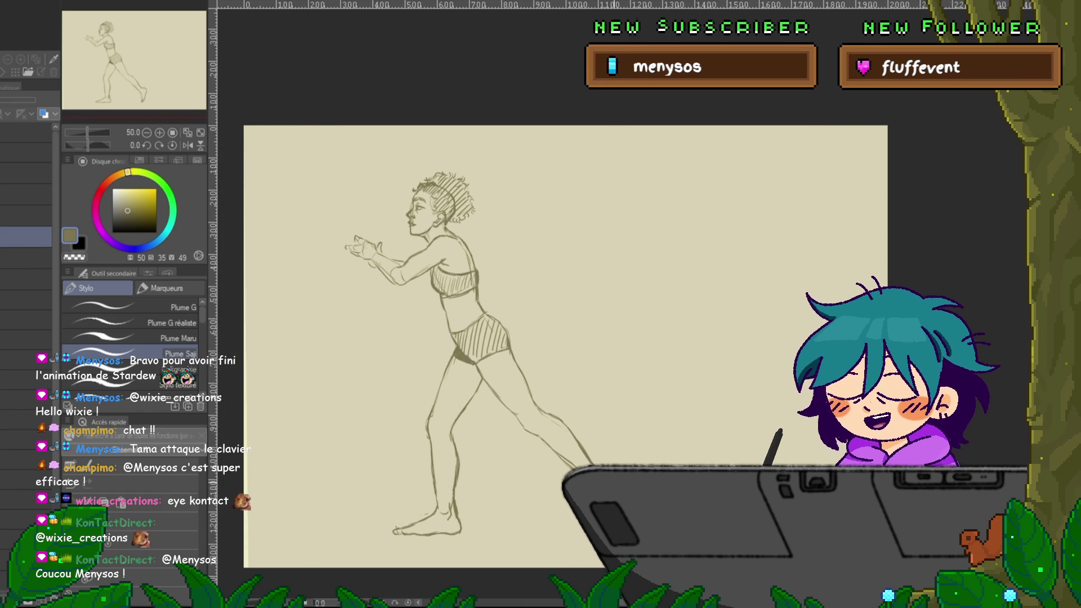
{"action": "key", "text": "m"}
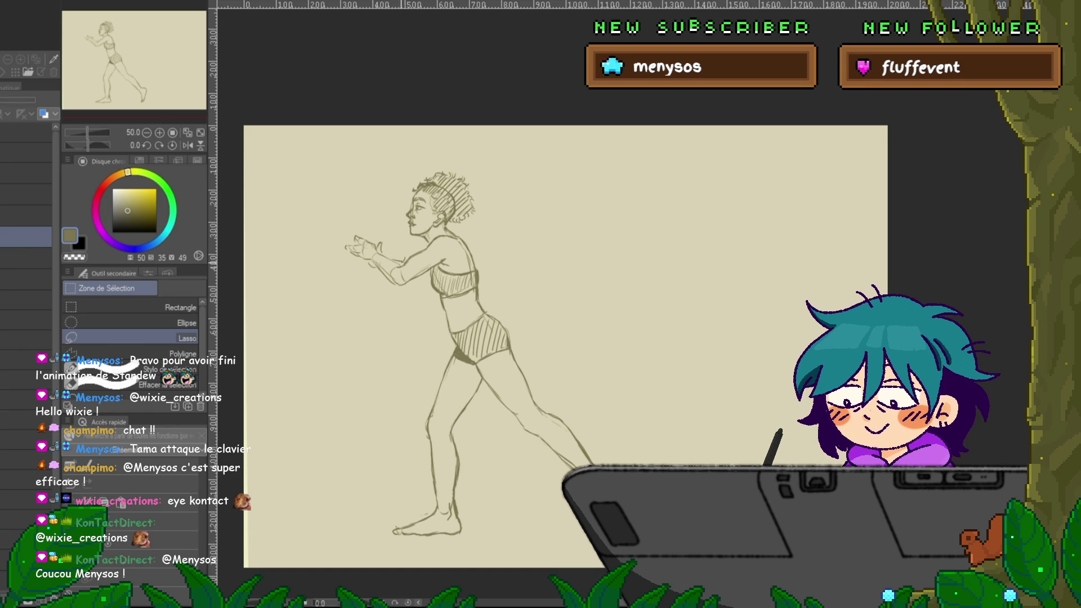
{"action": "left_click_drag", "start_coordinate": [400, 288], "coordinate": [374, 217]}
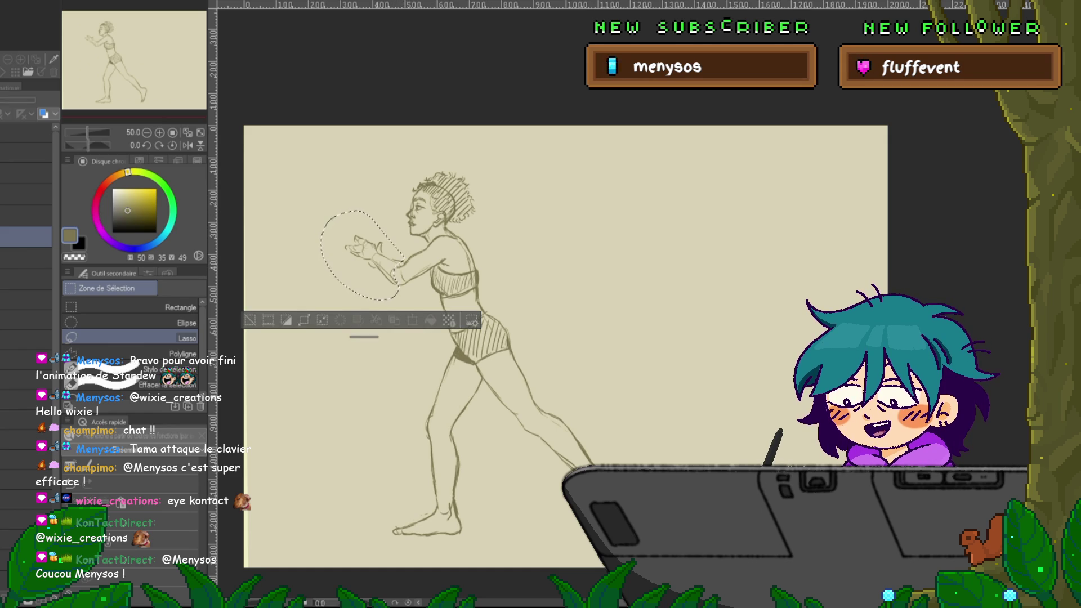
{"action": "left_click", "coordinate": [26, 258]}
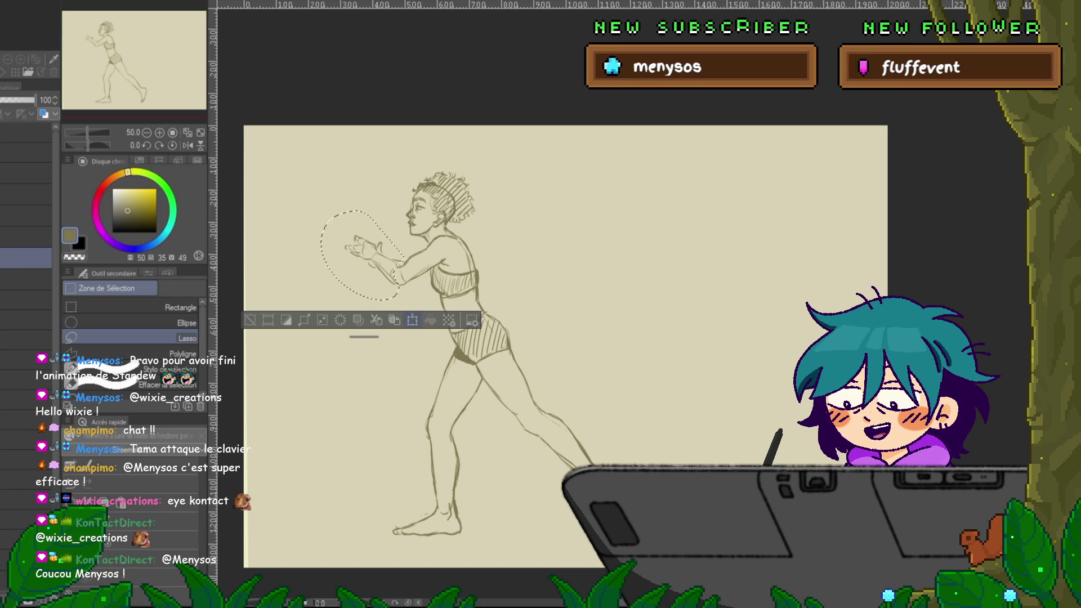
{"action": "key", "text": "ctrl+t"}
{"action": "left_click_drag", "start_coordinate": [361, 253], "coordinate": [358, 253]}
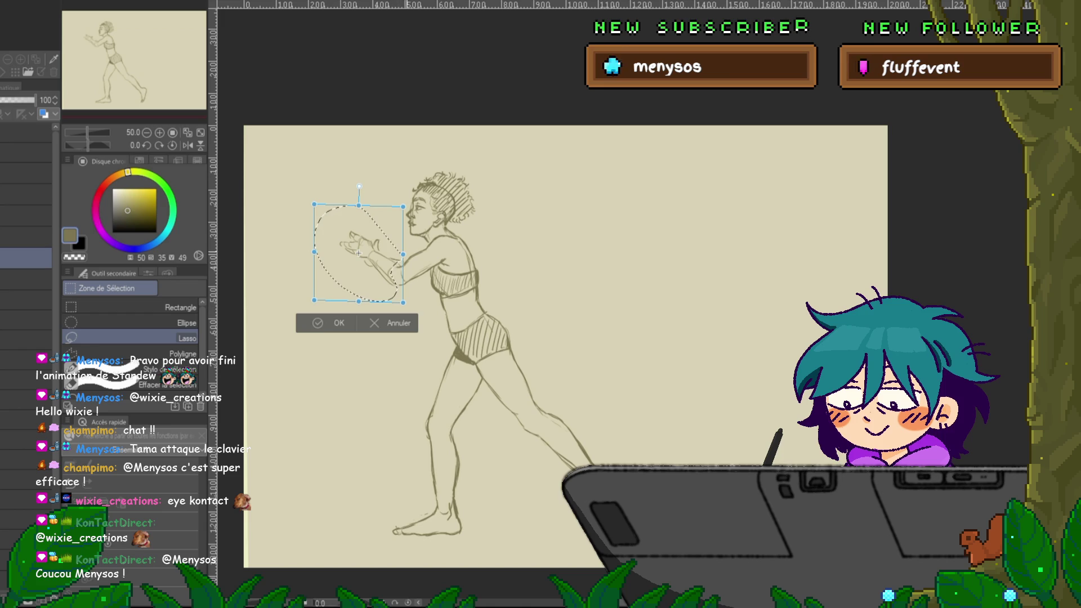
{"action": "key", "text": "Return"}
{"action": "key", "text": "ctrl+d"}
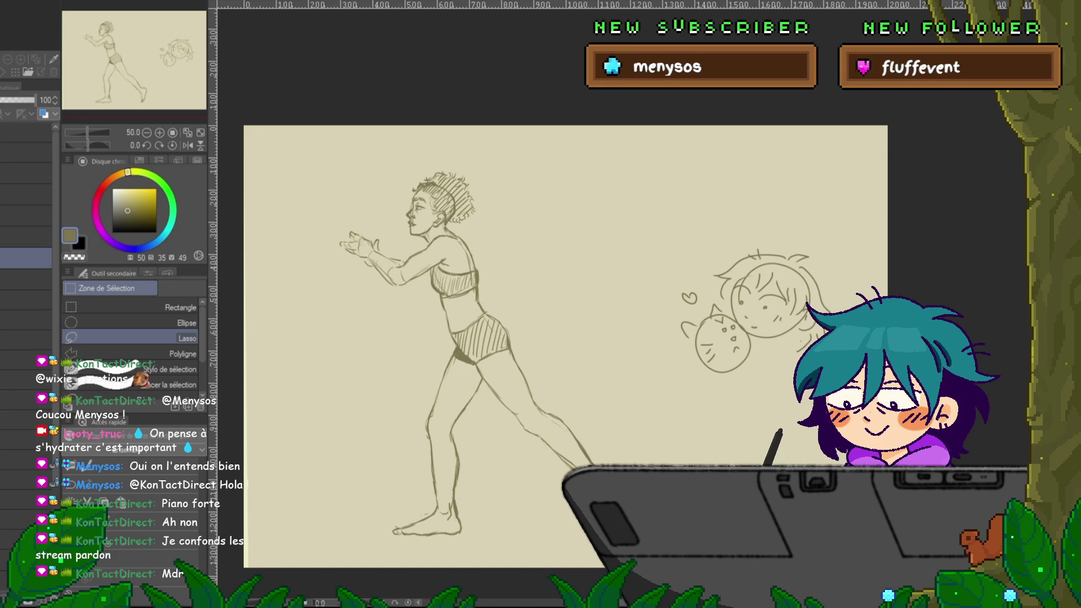
On the layer above the runner, pencil a small head circle in the upper-right space.
{"action": "left_click", "coordinate": [26, 236]}
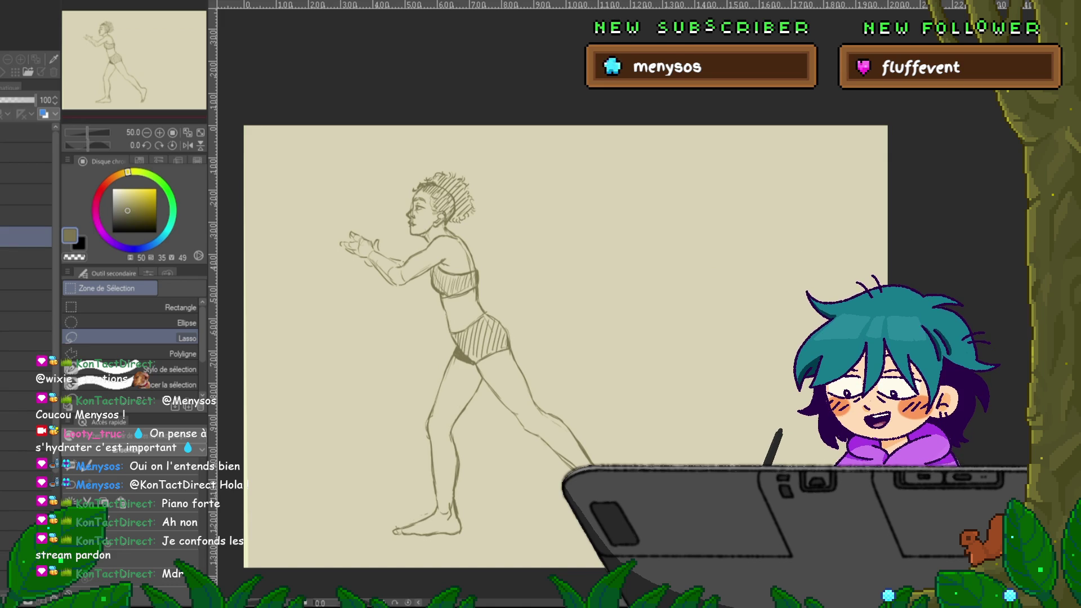
{"action": "key", "text": "p"}
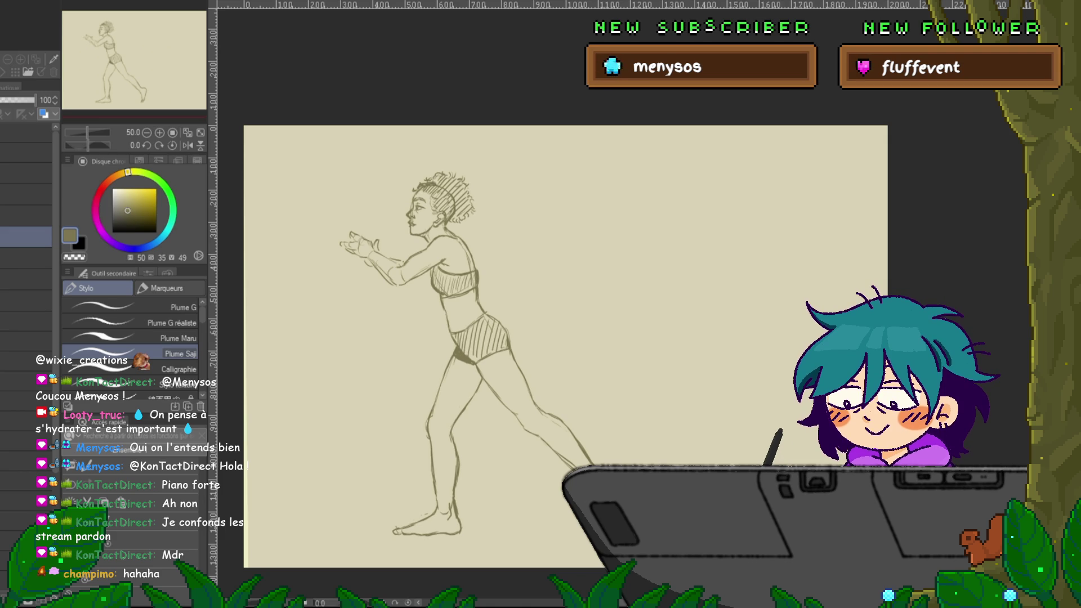
{"action": "scroll", "coordinate": [507, 337], "scroll_direction": "right", "scroll_amount": 3}
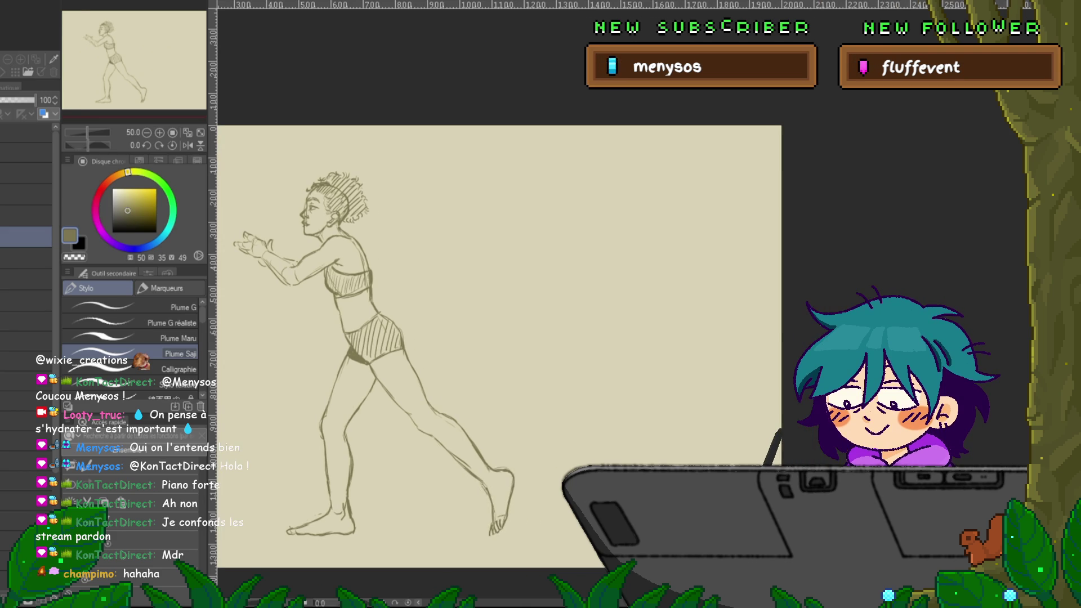
{"action": "mouse_move", "coordinate": [611, 248]}
{"action": "left_mouse_down"}
{"action": "mouse_move", "coordinate": [601, 234]}
{"action": "mouse_move", "coordinate": [624, 216]}
{"action": "left_mouse_up"}
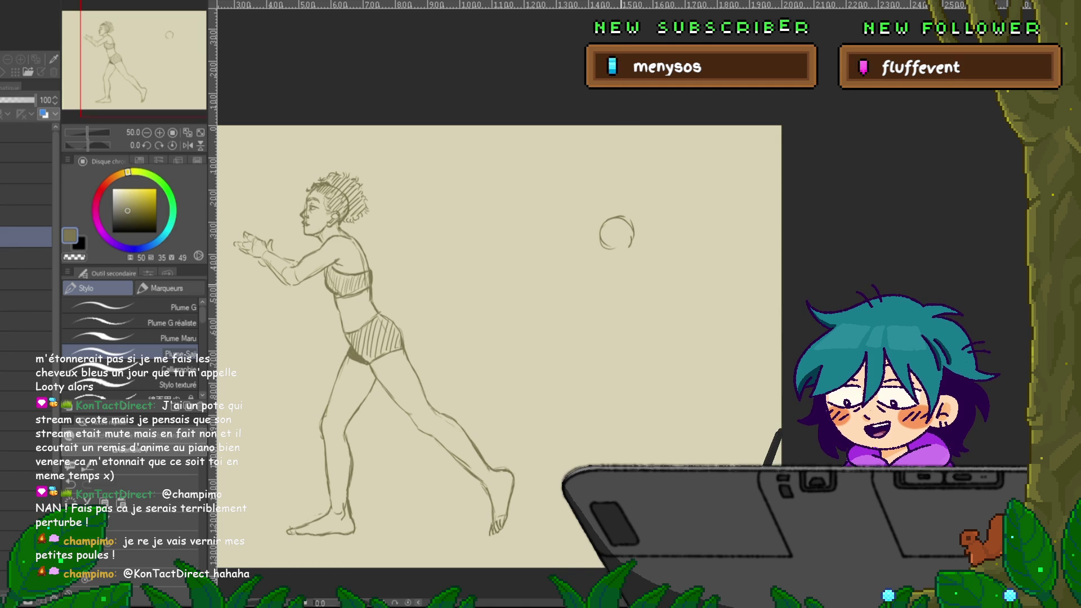
Draw a jaw on the small head, then the shoulder line and right torso side.
{"action": "mouse_move", "coordinate": [506, 338]}
{"action": "left_mouse_down"}
{"action": "mouse_move", "coordinate": [477, 360]}
{"action": "mouse_move", "coordinate": [454, 361]}
{"action": "left_mouse_up"}
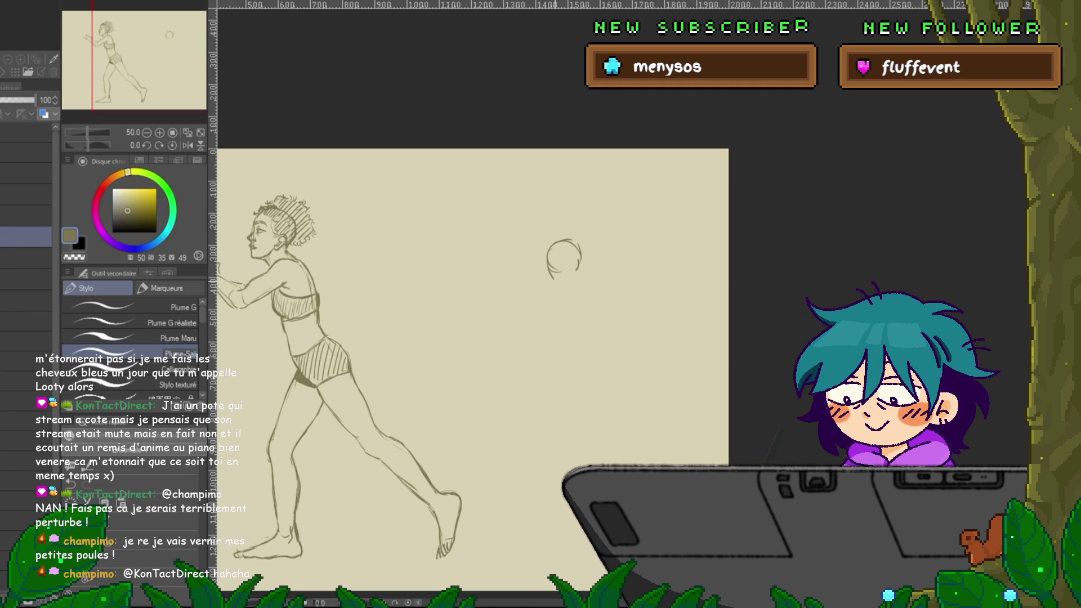
{"action": "left_click_drag", "start_coordinate": [580, 255], "coordinate": [565, 285]}
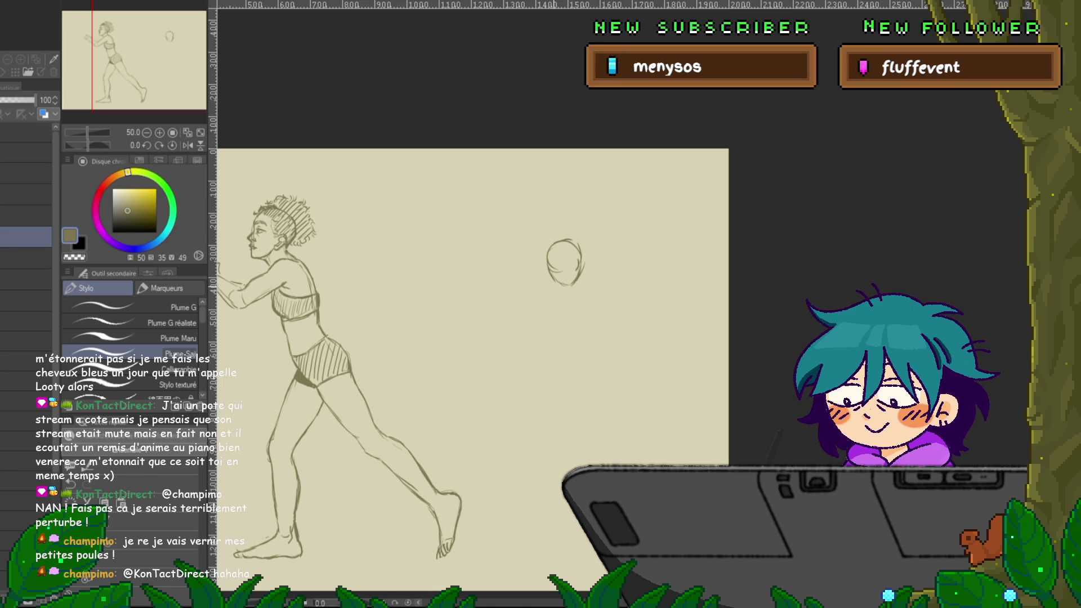
{"action": "mouse_move", "coordinate": [545, 290]}
{"action": "left_mouse_down"}
{"action": "mouse_move", "coordinate": [588, 289]}
{"action": "mouse_move", "coordinate": [554, 332]}
{"action": "mouse_move", "coordinate": [585, 332]}
{"action": "left_mouse_up"}
{"action": "left_click_drag", "start_coordinate": [587, 290], "coordinate": [591, 331]}
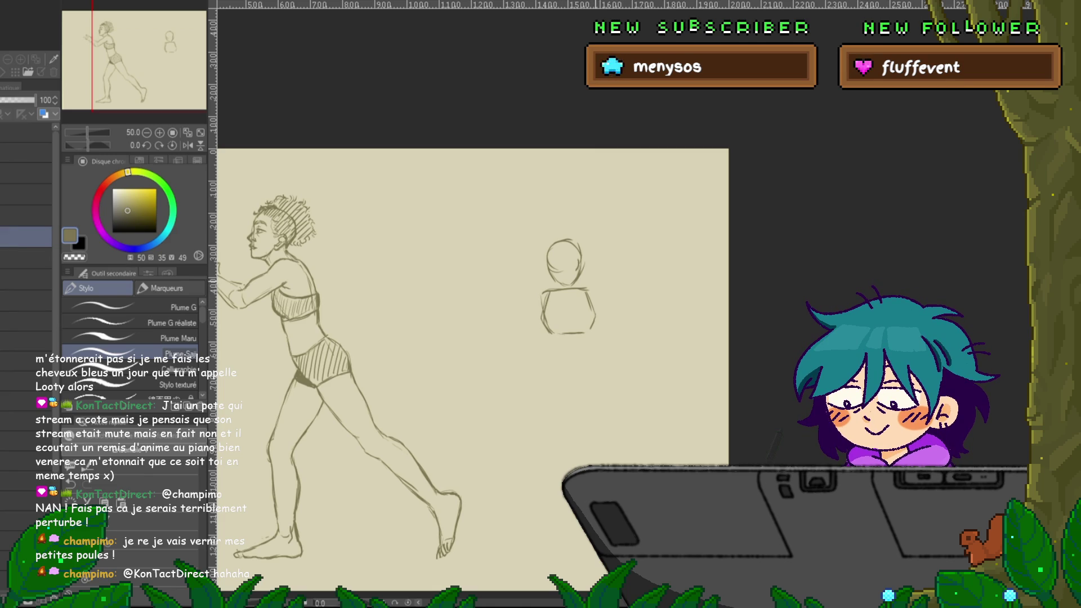
Draw a shoulder circle, upper arm, raised forearm and fingered hand reaching up.
{"action": "left_click_drag", "start_coordinate": [590, 285], "coordinate": [586, 298]}
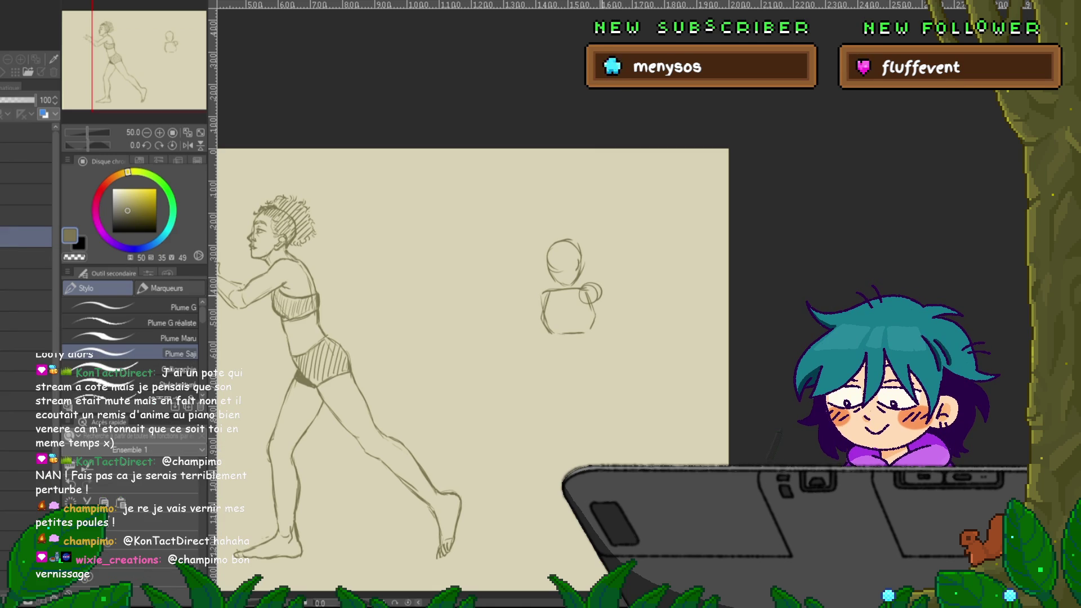
{"action": "left_click_drag", "start_coordinate": [583, 284], "coordinate": [635, 277]}
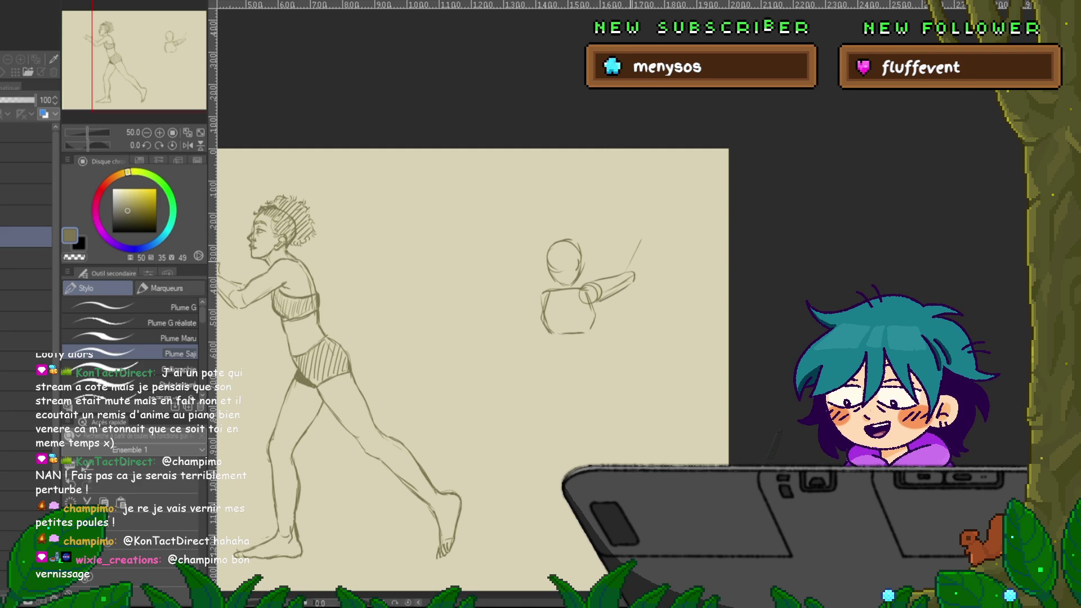
{"action": "left_click_drag", "start_coordinate": [637, 275], "coordinate": [655, 222]}
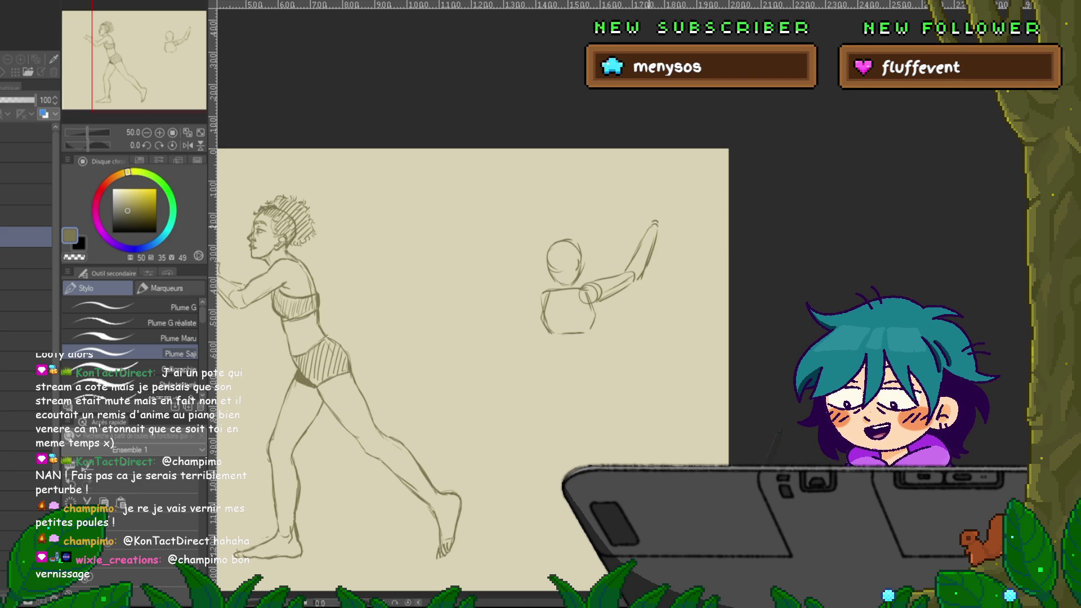
{"action": "left_click_drag", "start_coordinate": [661, 209], "coordinate": [656, 226]}
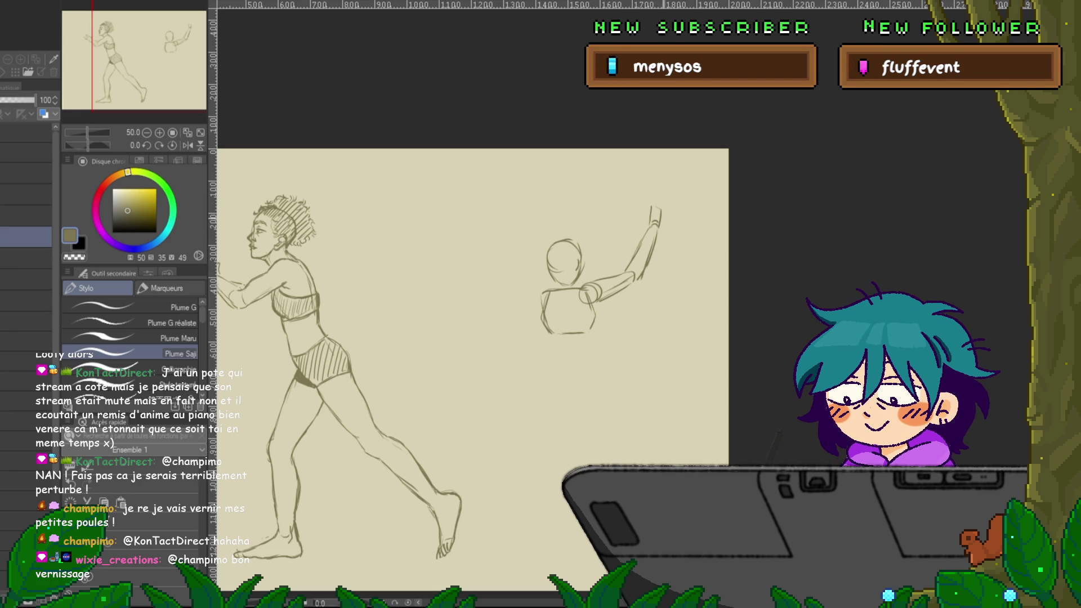
{"action": "mouse_move", "coordinate": [663, 197]}
{"action": "left_mouse_down"}
{"action": "mouse_move", "coordinate": [667, 222]}
{"action": "mouse_move", "coordinate": [657, 209]}
{"action": "left_mouse_up"}
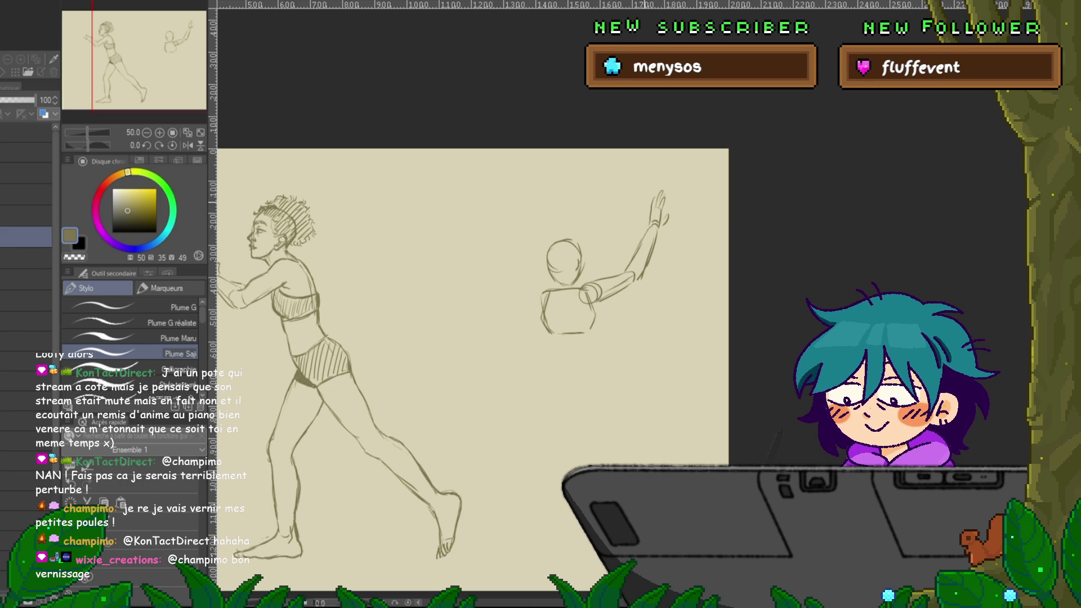
Extend both sides of the second figure's torso downward.
{"action": "scroll", "coordinate": [473, 360], "scroll_direction": "down", "scroll_amount": 1}
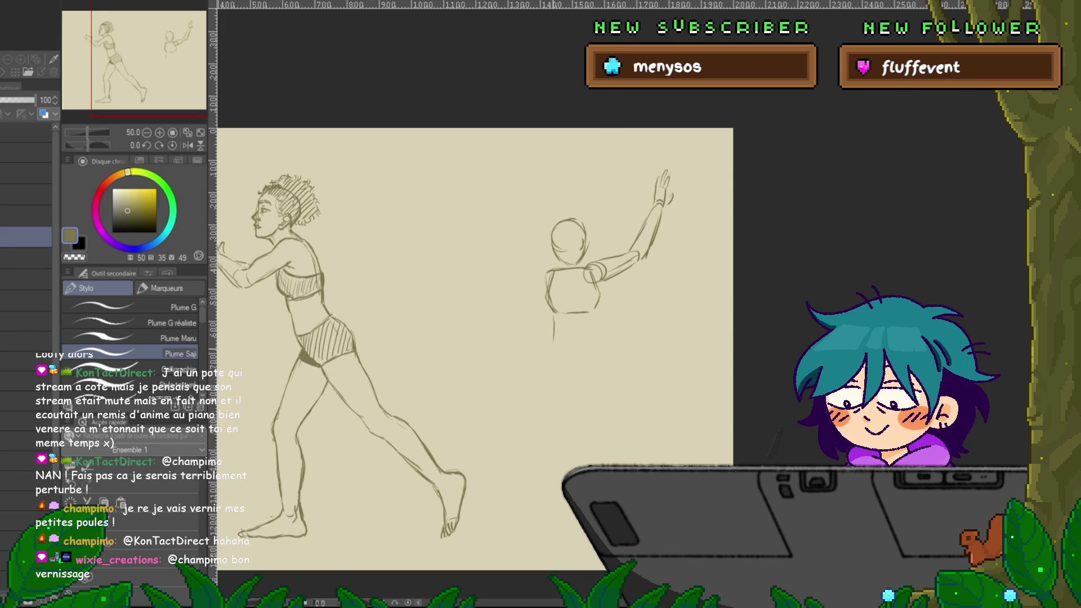
{"action": "left_click_drag", "start_coordinate": [555, 314], "coordinate": [551, 351]}
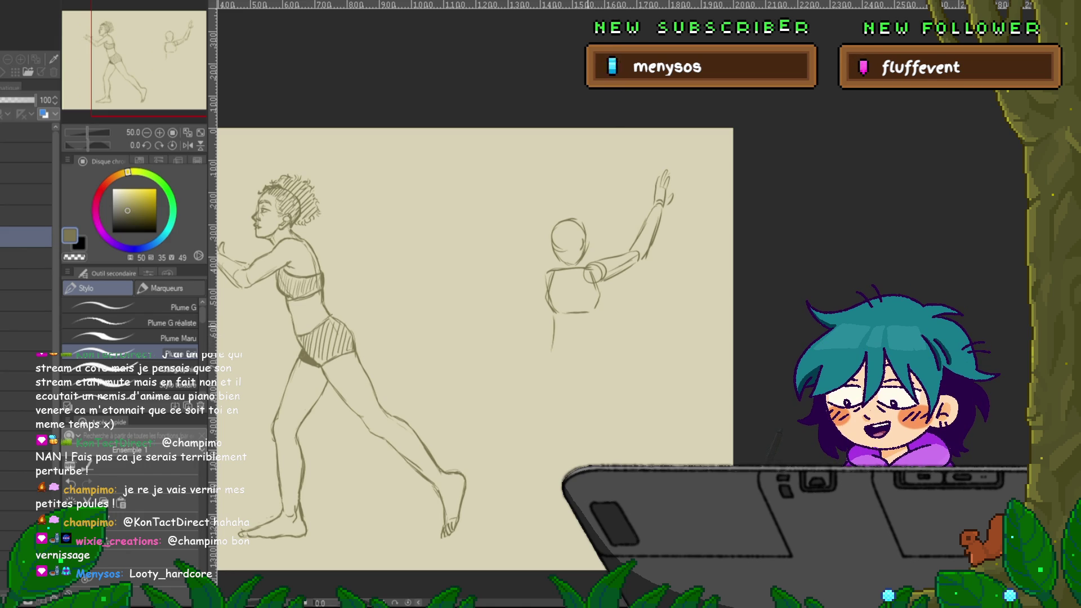
{"action": "left_click_drag", "start_coordinate": [595, 314], "coordinate": [594, 342]}
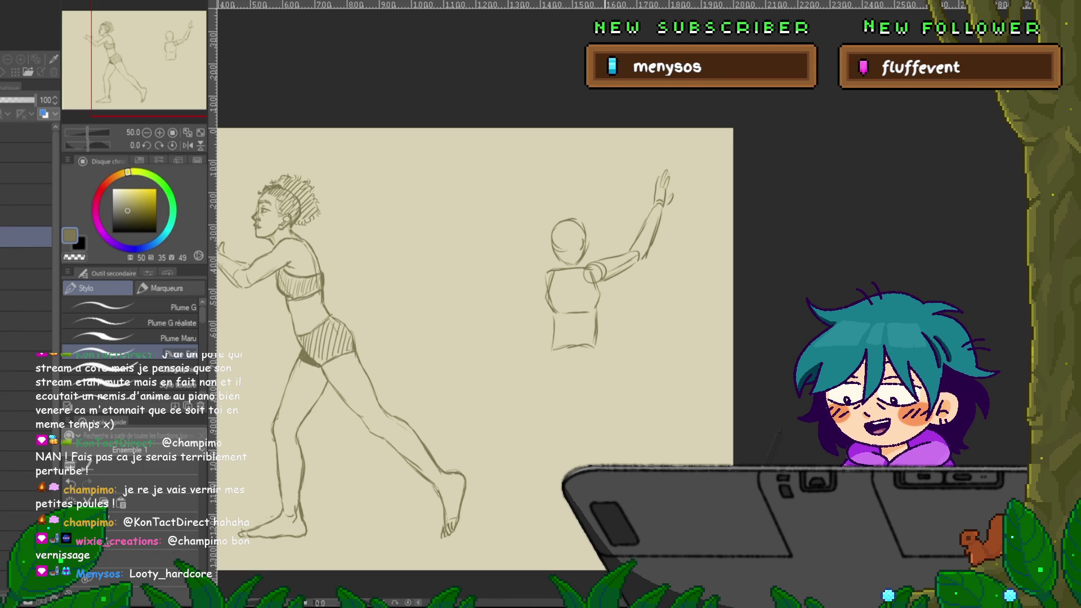
Pencil the hips, a rounded thigh, a knee circle and both sides of the lower leg.
{"action": "scroll", "coordinate": [473, 338], "scroll_direction": "down", "scroll_amount": 1}
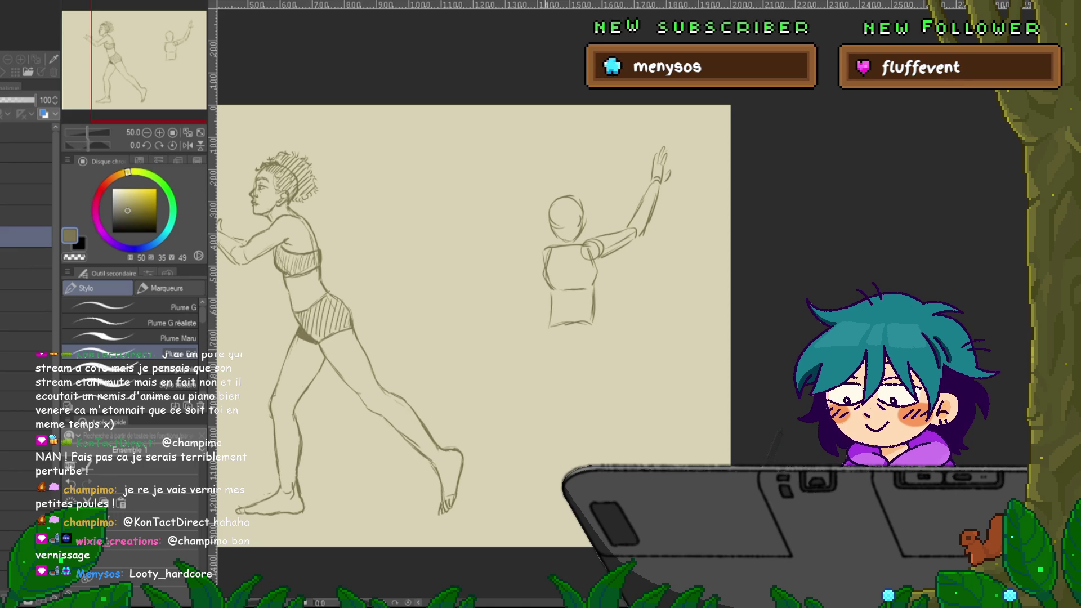
{"action": "left_click_drag", "start_coordinate": [590, 329], "coordinate": [556, 359]}
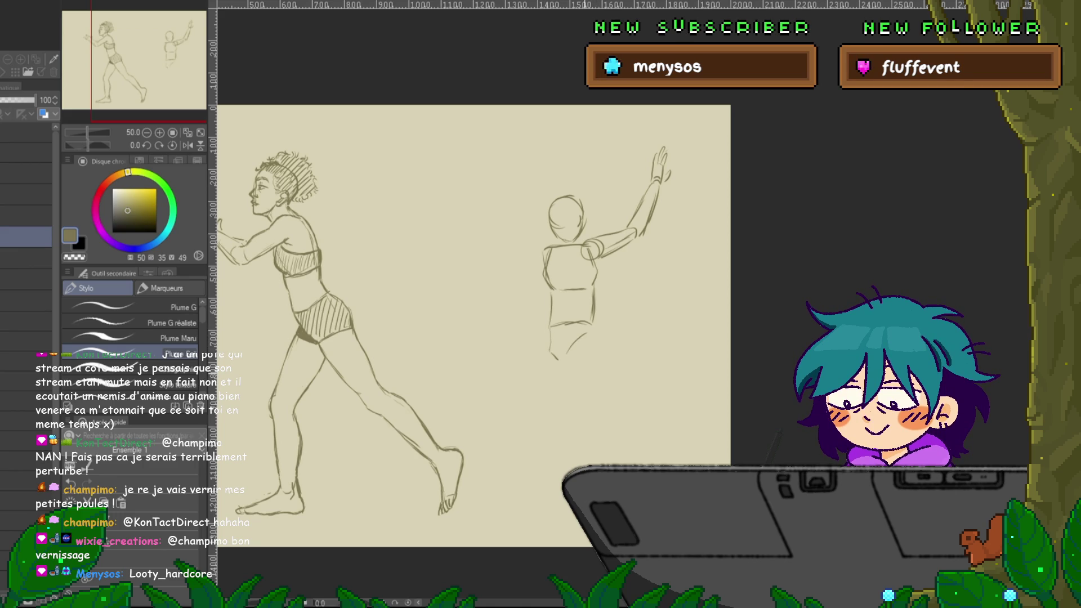
{"action": "left_click_drag", "start_coordinate": [590, 325], "coordinate": [567, 344]}
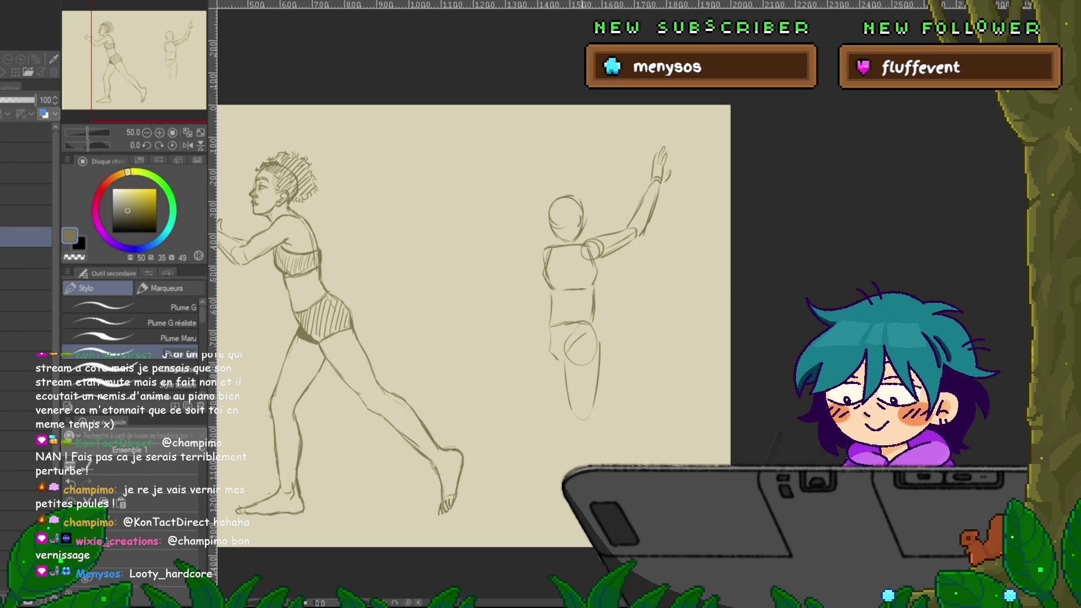
{"action": "left_click_drag", "start_coordinate": [585, 405], "coordinate": [577, 418]}
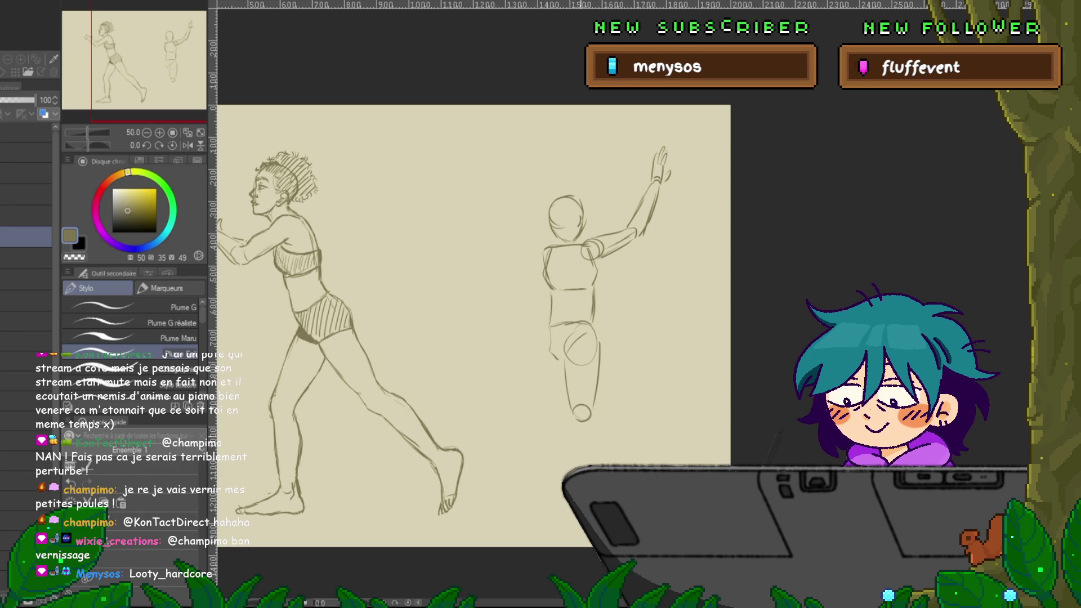
{"action": "left_click_drag", "start_coordinate": [569, 425], "coordinate": [574, 462]}
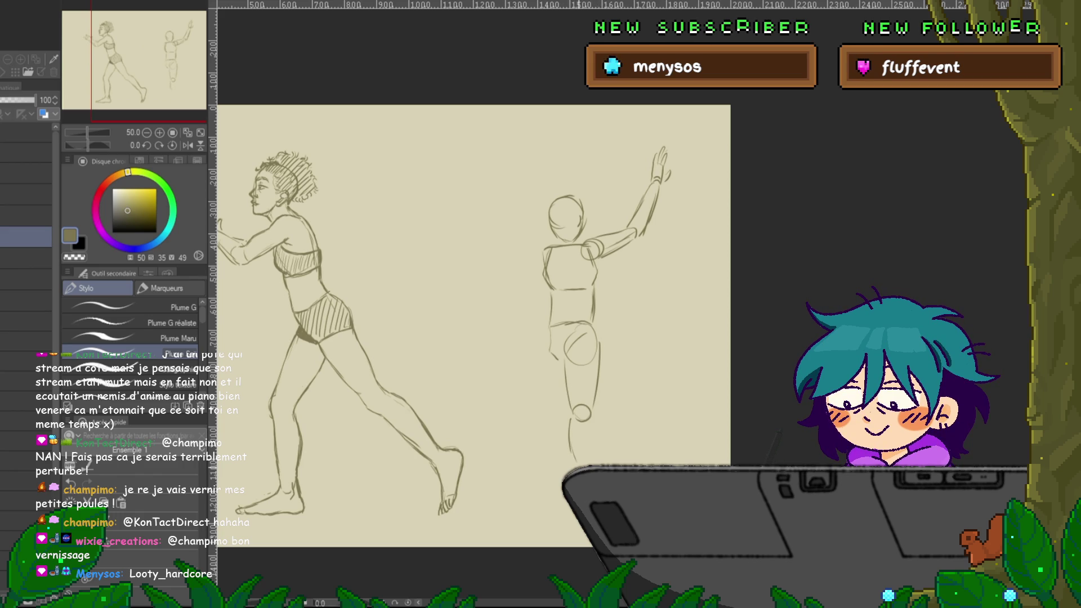
{"action": "left_click_drag", "start_coordinate": [592, 424], "coordinate": [596, 466]}
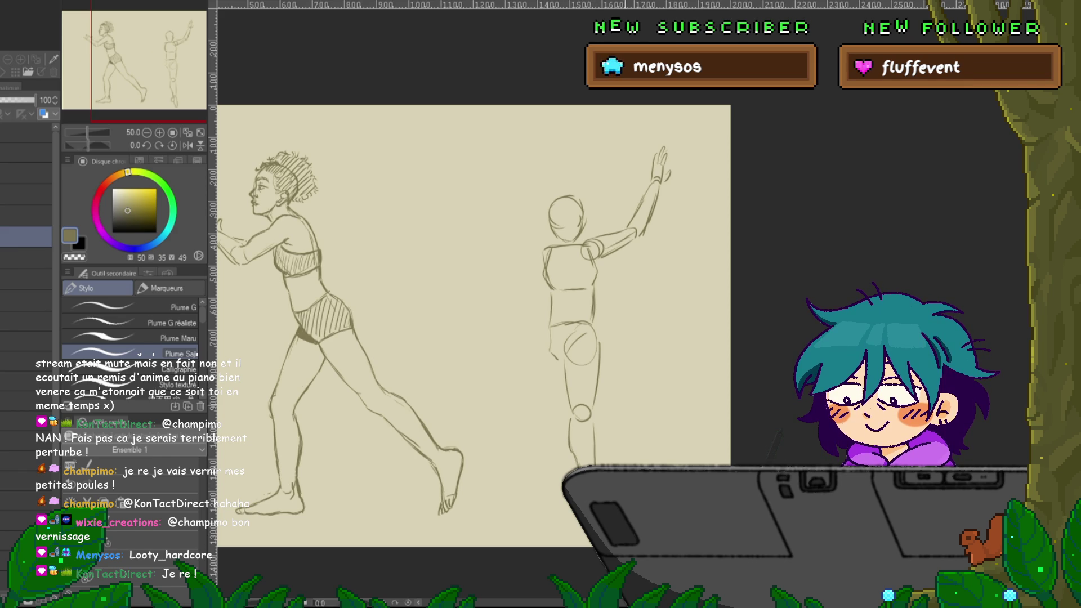
{"action": "left_click_drag", "start_coordinate": [473, 327], "coordinate": [485, 374]}
{"action": "scroll", "coordinate": [478, 372], "scroll_direction": "up", "scroll_amount": 3}
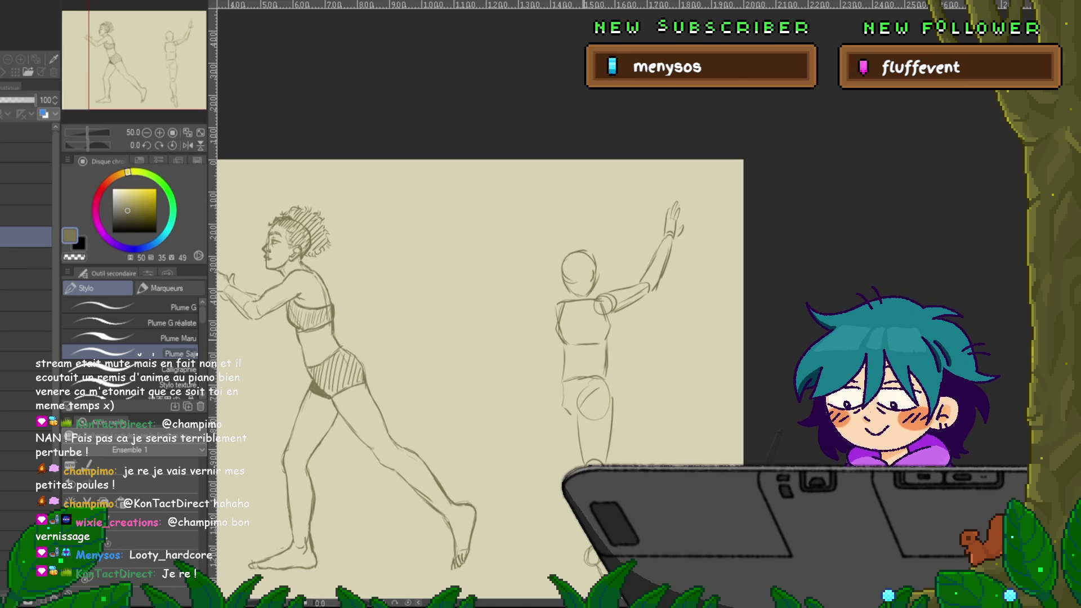
Add the other shoulder circle, a buttock curve, and a second arm raised to a hand.
{"action": "left_click_drag", "start_coordinate": [562, 343], "coordinate": [565, 346]}
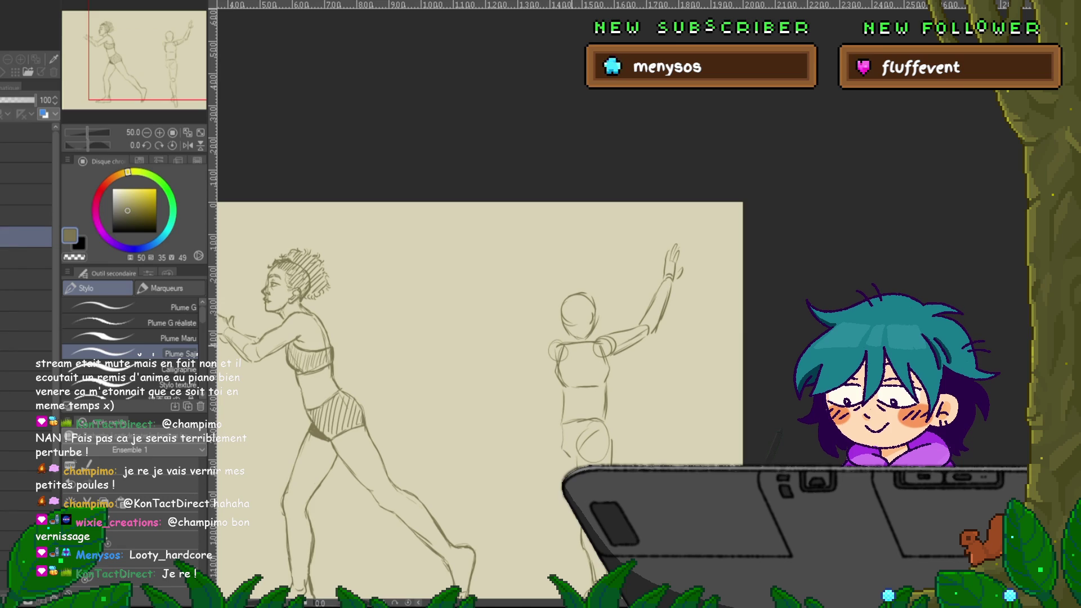
{"action": "left_click_drag", "start_coordinate": [560, 427], "coordinate": [568, 456]}
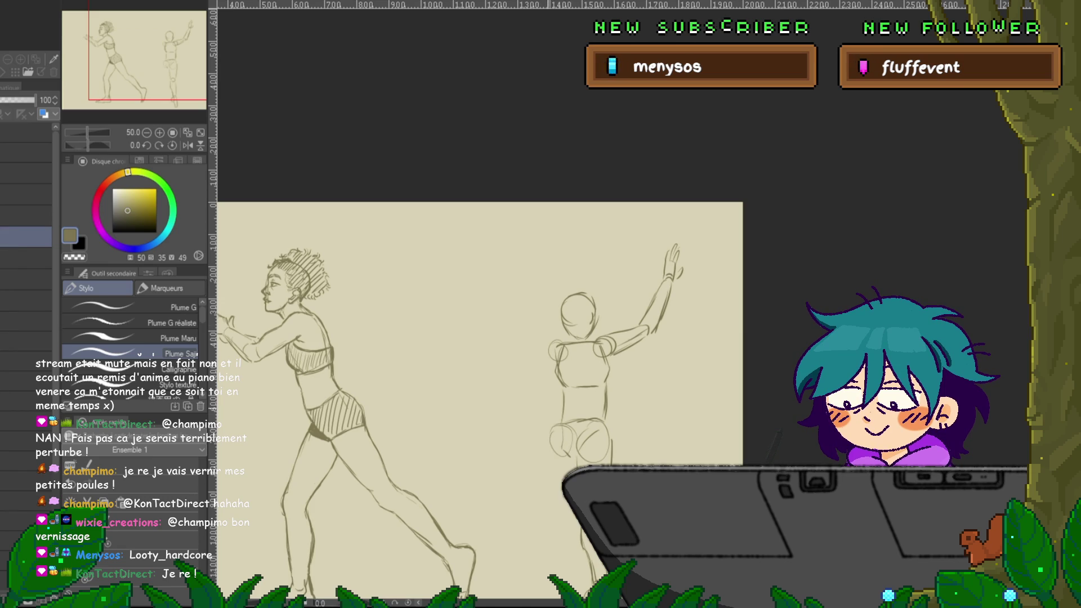
{"action": "left_click_drag", "start_coordinate": [532, 377], "coordinate": [552, 425]}
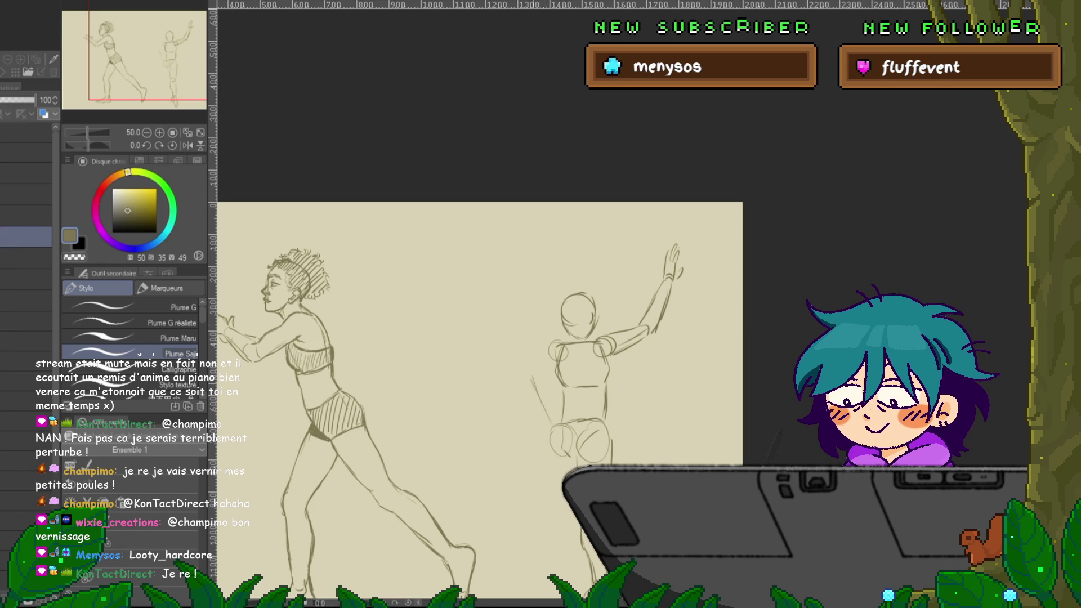
{"action": "left_click_drag", "start_coordinate": [534, 355], "coordinate": [553, 428]}
{"action": "left_click_drag", "start_coordinate": [525, 310], "coordinate": [537, 368]}
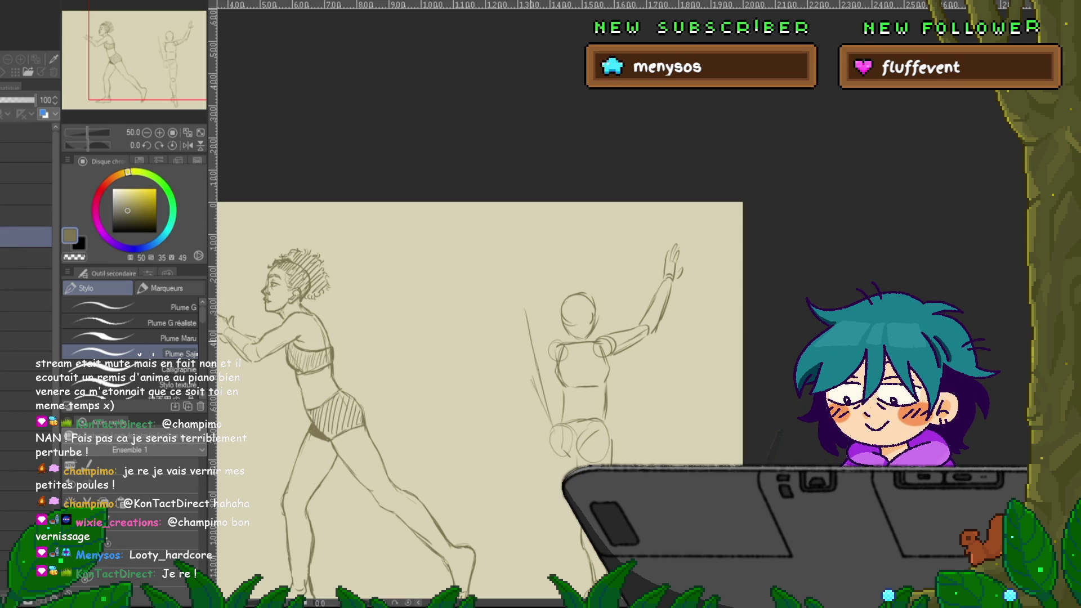
{"action": "left_click_drag", "start_coordinate": [519, 264], "coordinate": [550, 338]}
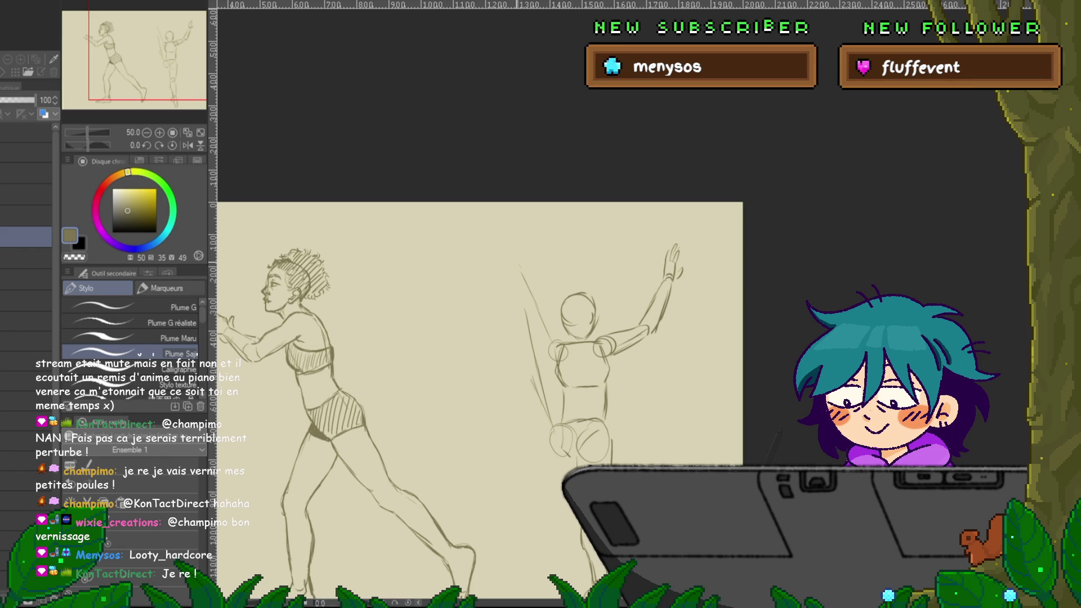
{"action": "mouse_move", "coordinate": [513, 250]}
{"action": "left_mouse_down"}
{"action": "mouse_move", "coordinate": [504, 252]}
{"action": "mouse_move", "coordinate": [513, 298]}
{"action": "mouse_move", "coordinate": [523, 296]}
{"action": "left_mouse_up"}
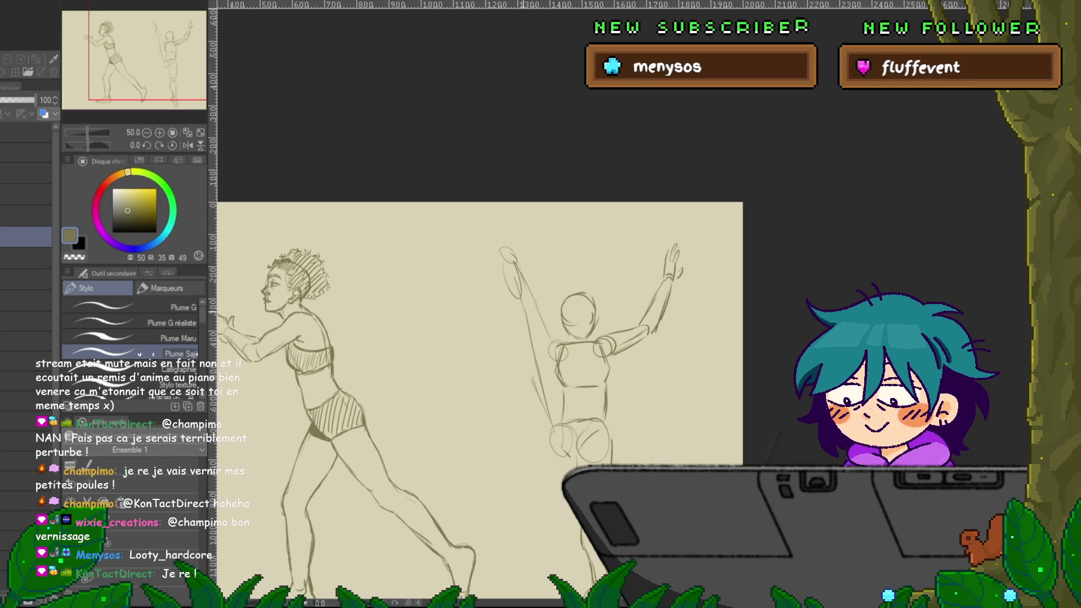
Reinforce the raised arm with extra pencil lines and draw the lowered arm.
{"action": "mouse_move", "coordinate": [507, 338]}
{"action": "left_mouse_down"}
{"action": "mouse_move", "coordinate": [484, 260]}
{"action": "mouse_move", "coordinate": [492, 313]}
{"action": "left_mouse_up"}
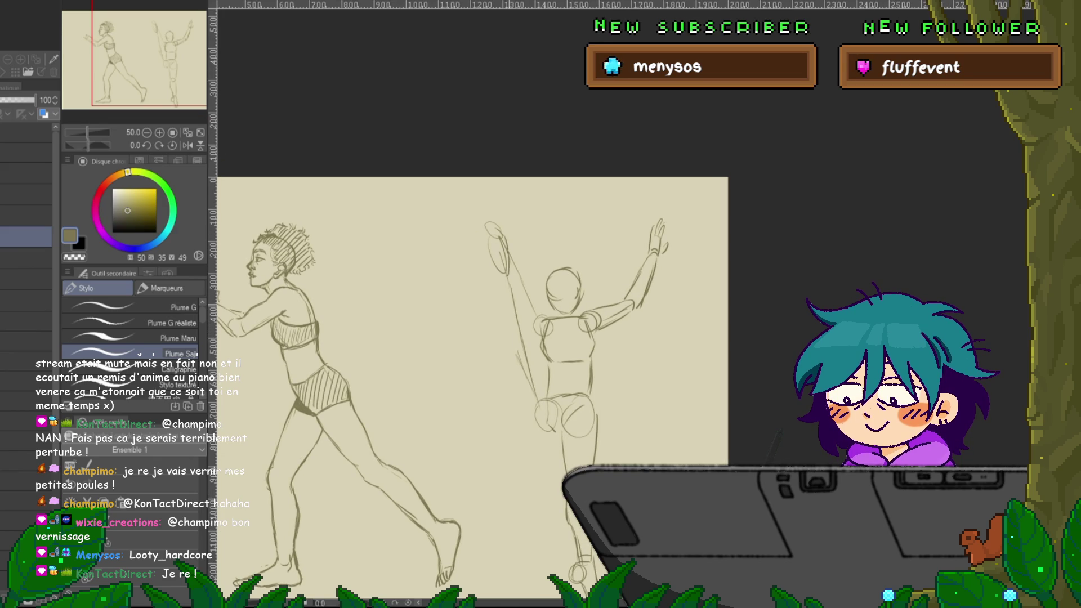
{"action": "left_click_drag", "start_coordinate": [497, 277], "coordinate": [501, 322]}
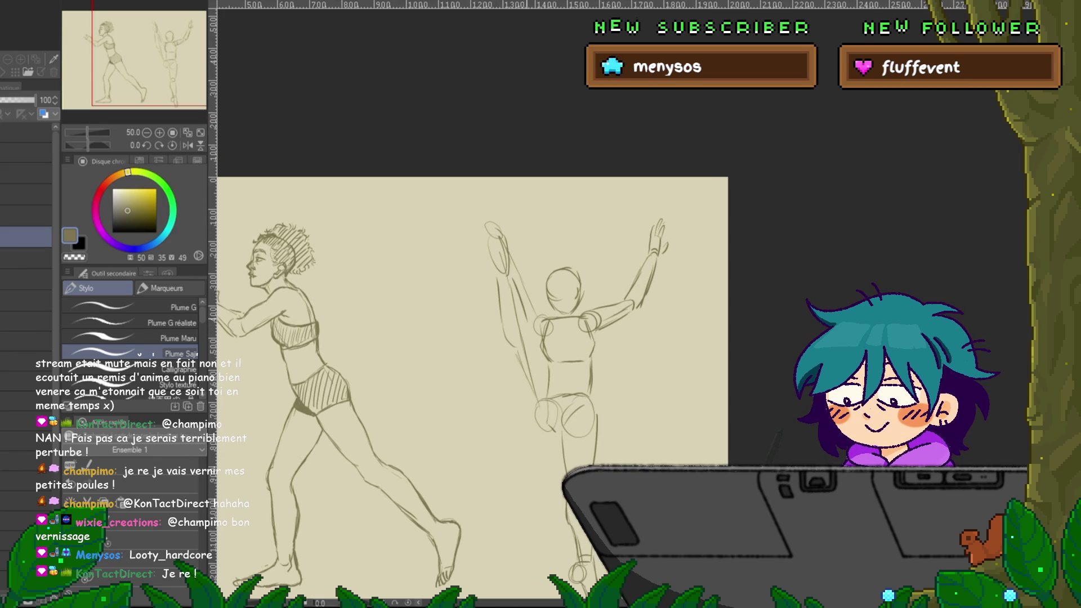
{"action": "mouse_move", "coordinate": [514, 283]}
{"action": "left_mouse_down"}
{"action": "mouse_move", "coordinate": [528, 331]}
{"action": "mouse_move", "coordinate": [500, 271]}
{"action": "left_mouse_up"}
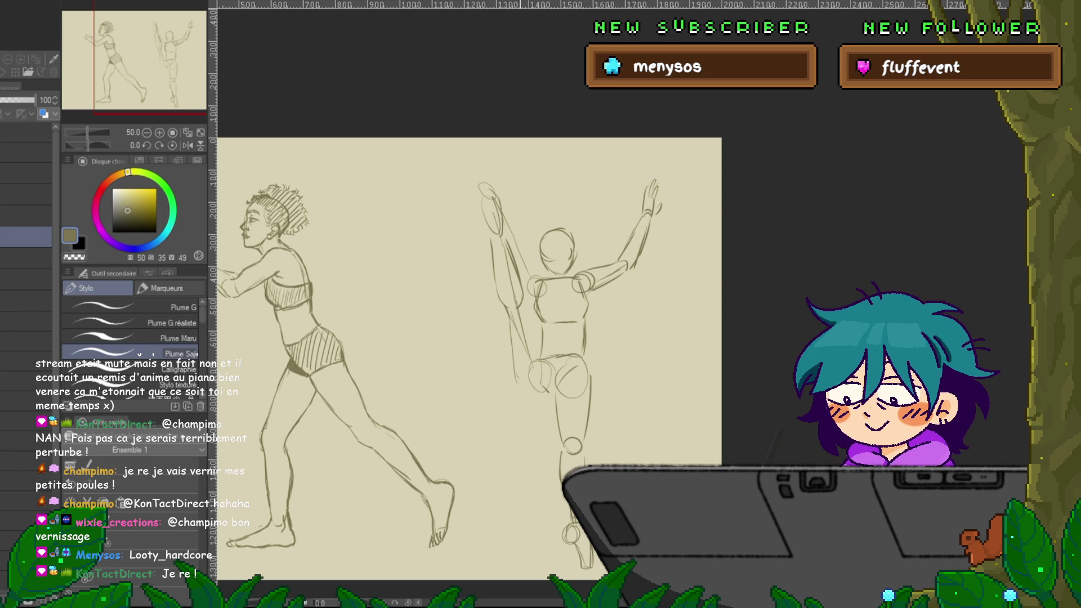
{"action": "left_click_drag", "start_coordinate": [510, 341], "coordinate": [532, 394]}
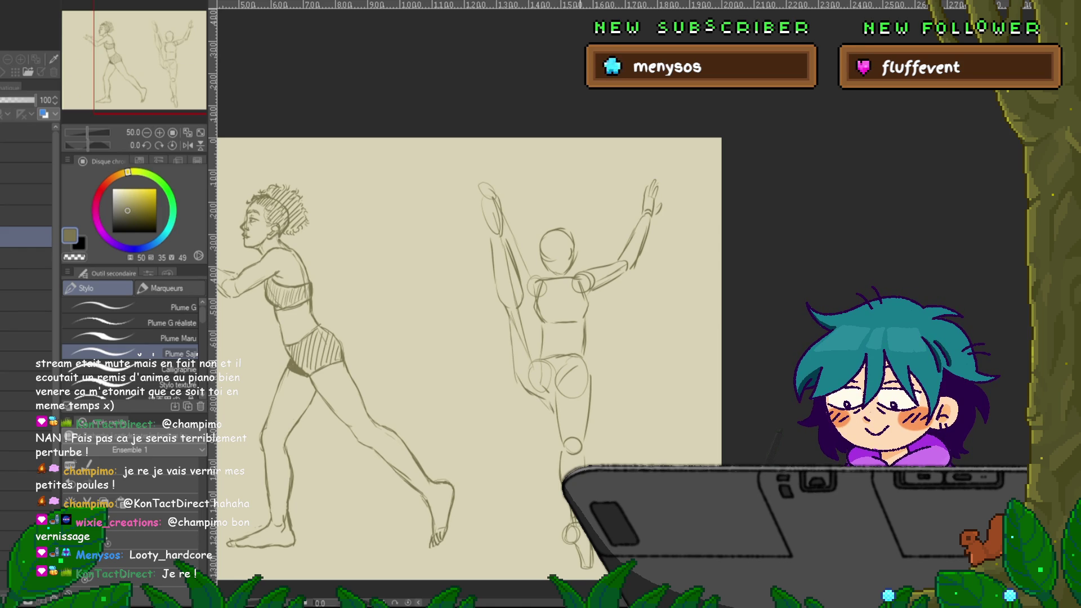
{"action": "scroll", "coordinate": [469, 337], "scroll_direction": "down", "scroll_amount": 2}
Lasso the whole right figure and shift it slightly upward on the canvas.
{"action": "key", "text": "m"}
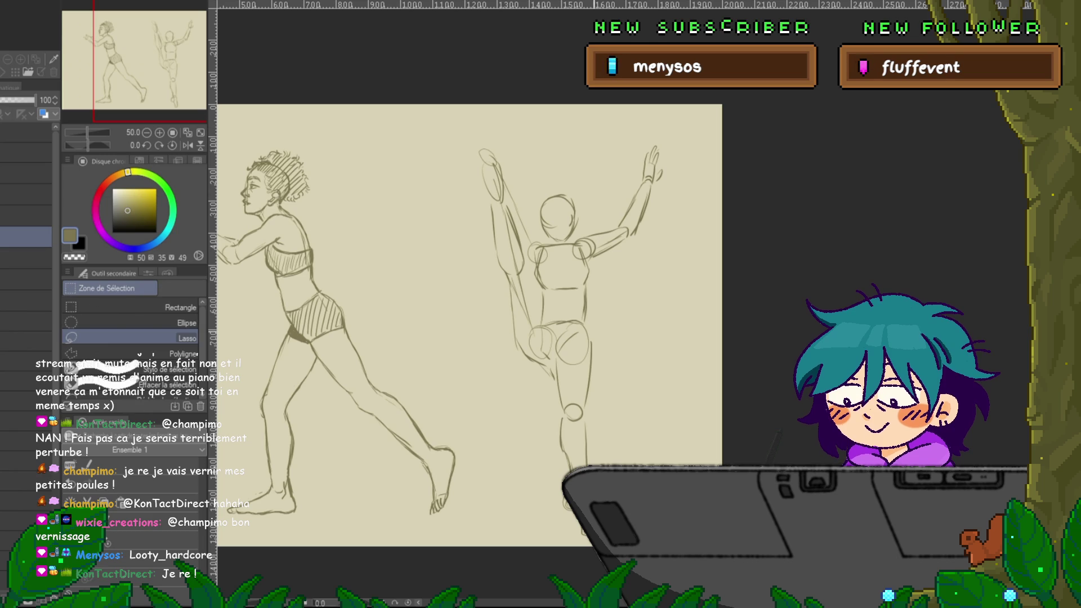
{"action": "mouse_move", "coordinate": [549, 392]}
{"action": "left_mouse_down"}
{"action": "mouse_move", "coordinate": [563, 107]}
{"action": "mouse_move", "coordinate": [664, 236]}
{"action": "left_mouse_up"}
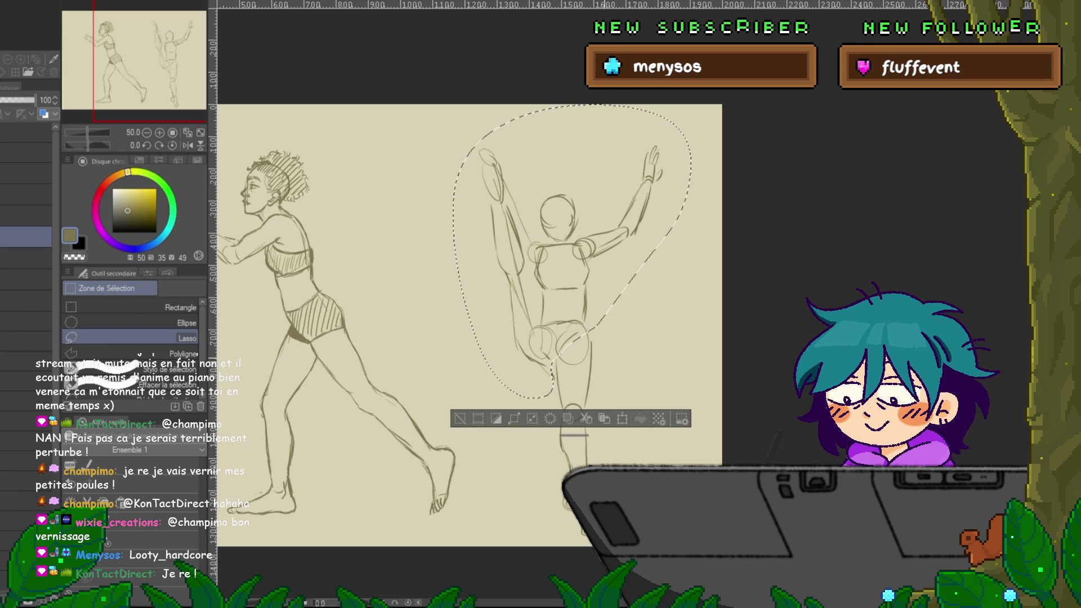
{"action": "key", "text": "ctrl+t"}
{"action": "left_click_drag", "start_coordinate": [572, 252], "coordinate": [575, 230]}
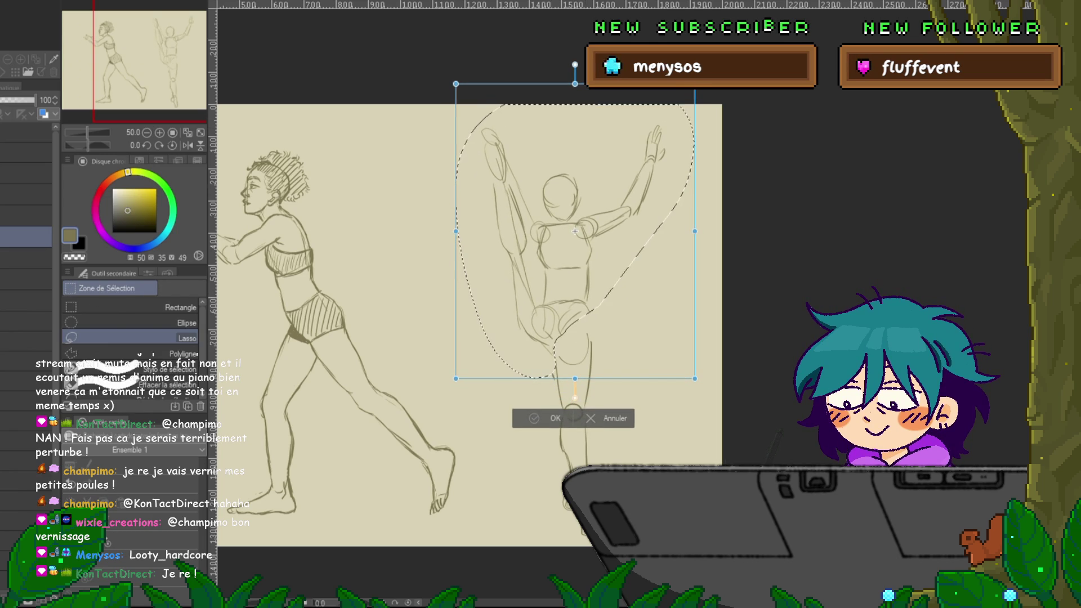
{"action": "key", "text": "Return"}
{"action": "key", "text": "ctrl+d"}
{"action": "key", "text": "p"}
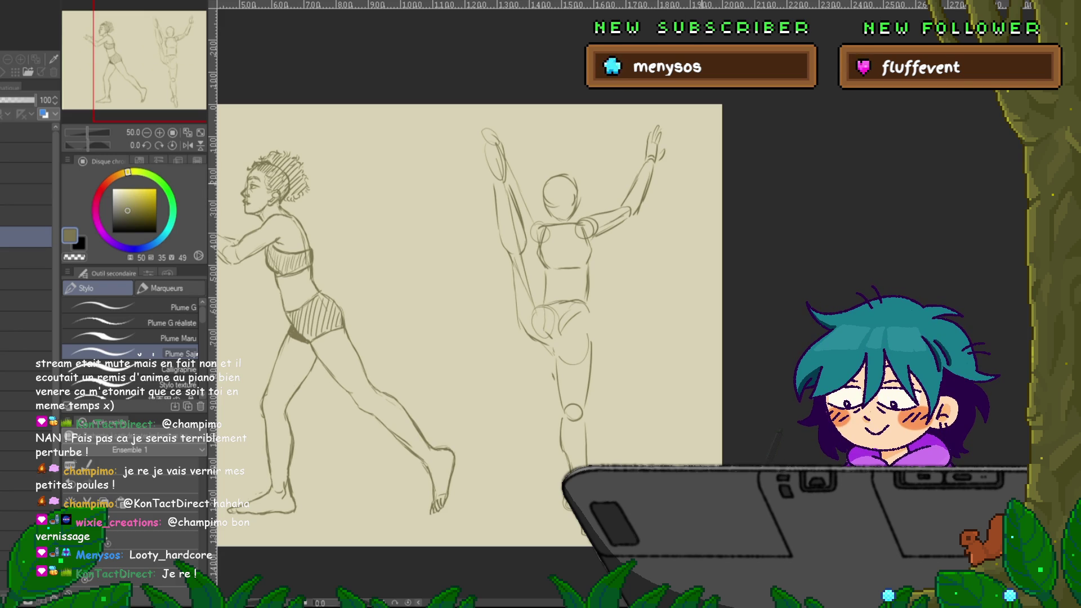
Redraw the right figure's head outline with the pen, adjusting the view around it.
{"action": "scroll", "coordinate": [470, 327], "scroll_direction": "up", "scroll_amount": 2}
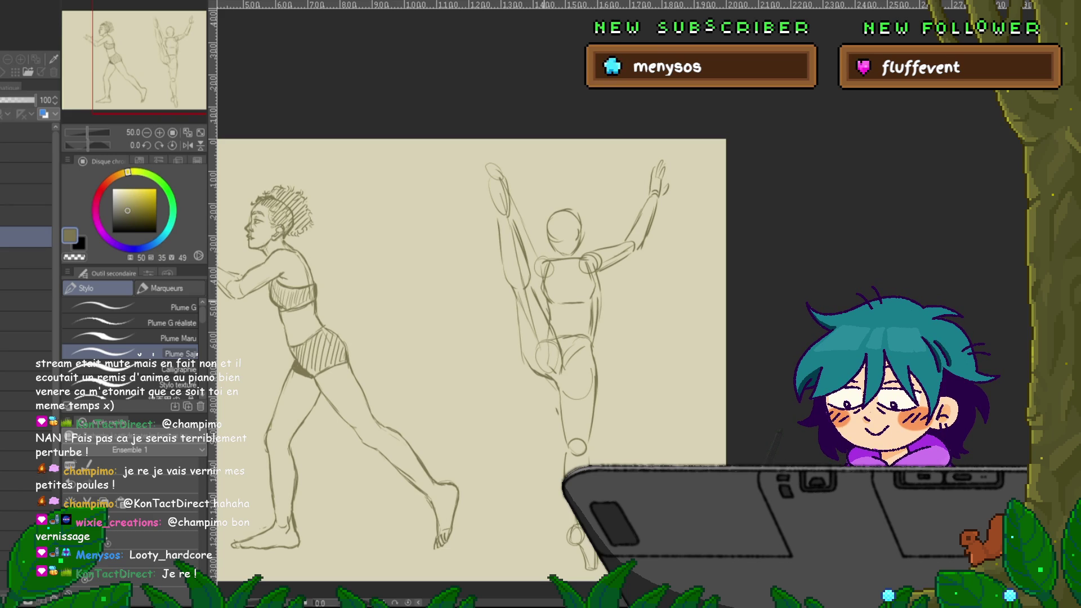
{"action": "scroll", "coordinate": [467, 304], "scroll_direction": "up", "scroll_amount": 2}
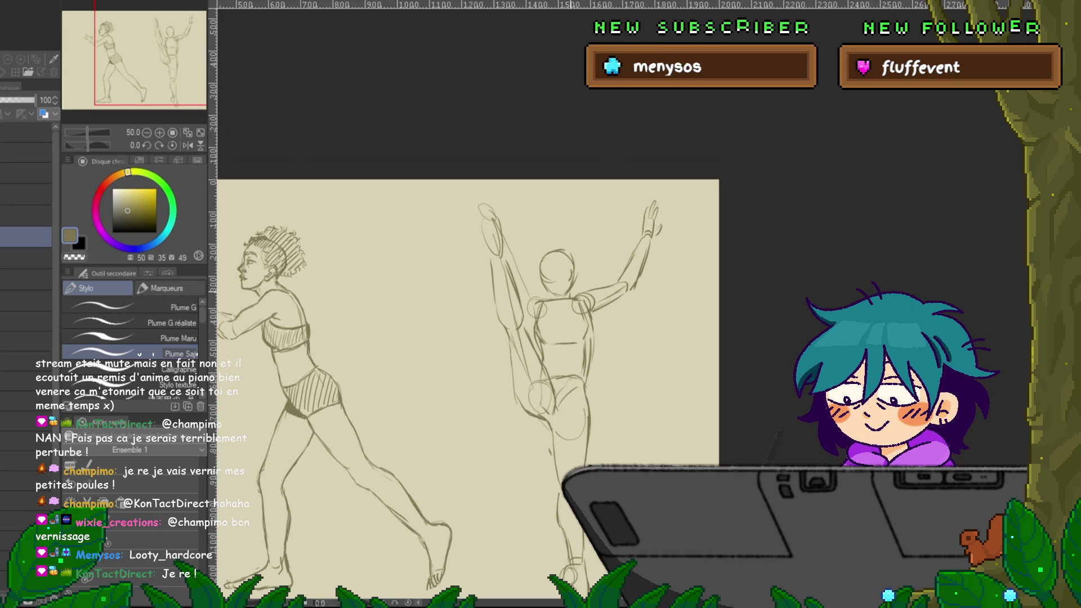
{"action": "left_click_drag", "start_coordinate": [564, 245], "coordinate": [574, 257]}
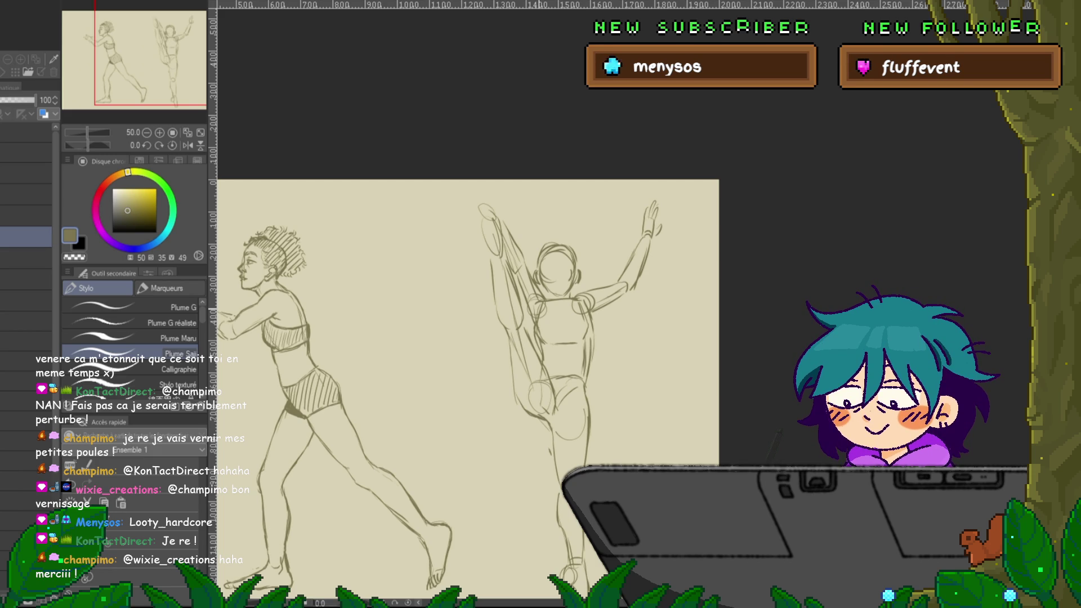
{"action": "scroll", "coordinate": [468, 366], "scroll_direction": "down", "scroll_amount": 2}
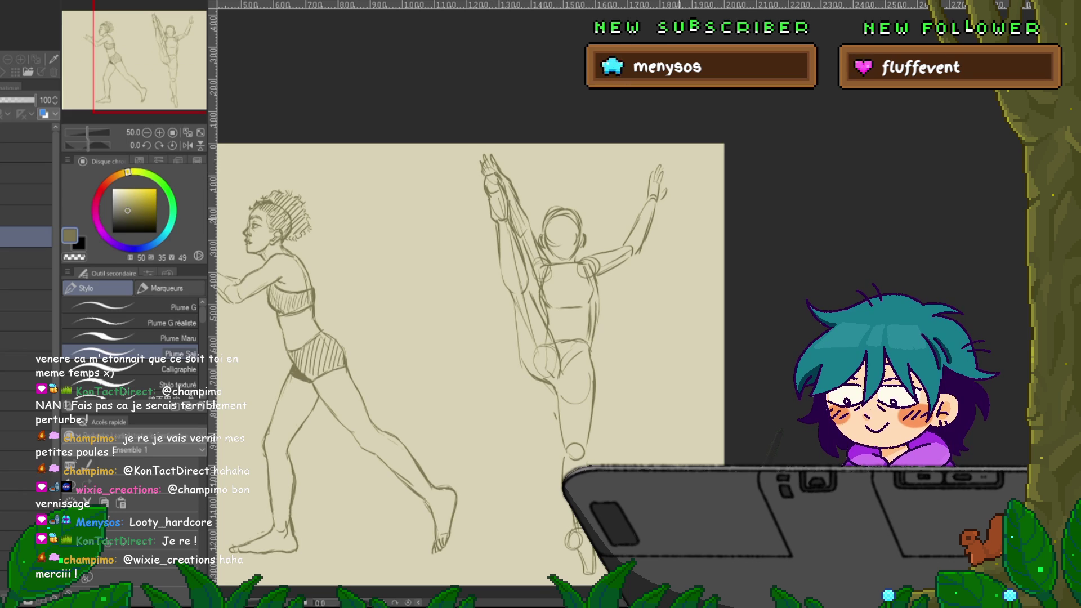
{"action": "left_click_drag", "start_coordinate": [466, 304], "coordinate": [446, 315]}
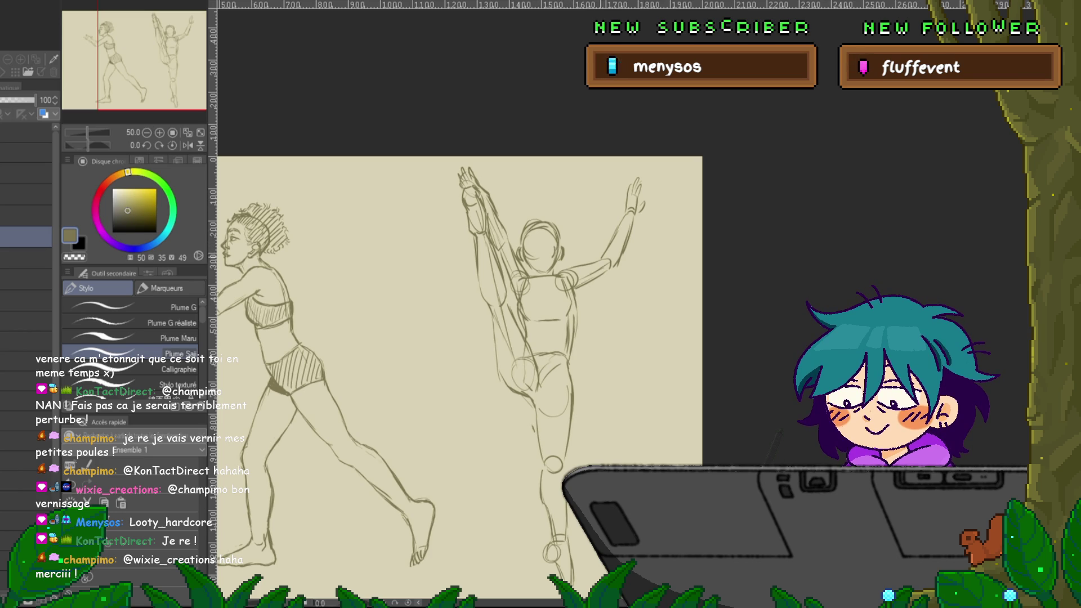
Lasso the right figure's head and move it up a little.
{"action": "key", "text": "m"}
{"action": "mouse_move", "coordinate": [547, 274]}
{"action": "left_mouse_down"}
{"action": "mouse_move", "coordinate": [564, 268]}
{"action": "mouse_move", "coordinate": [542, 274]}
{"action": "left_mouse_up"}
{"action": "key", "text": "ctrl+t"}
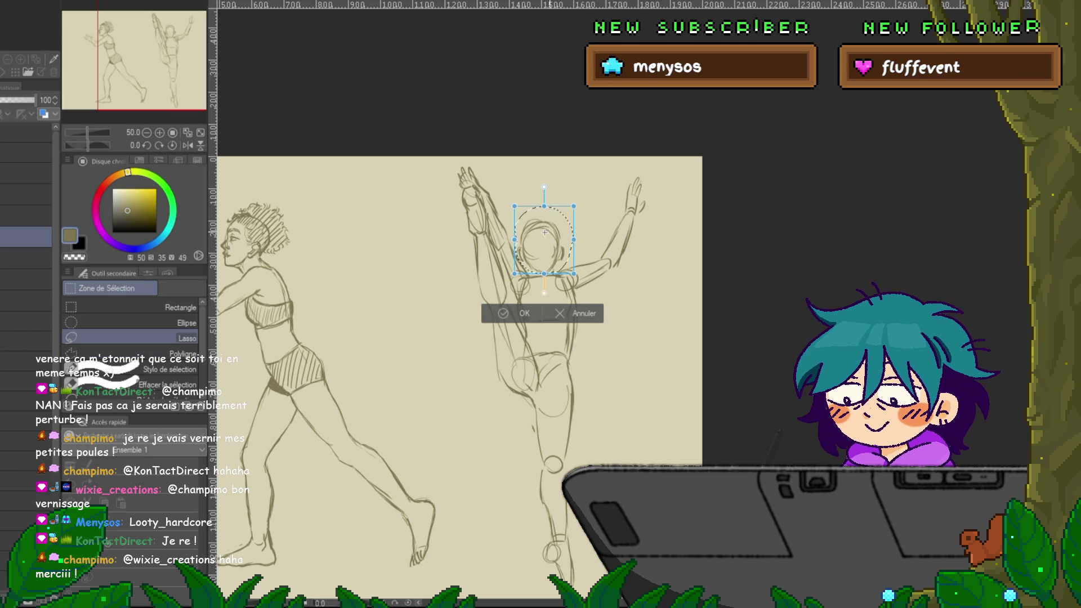
{"action": "left_click_drag", "start_coordinate": [544, 230], "coordinate": [544, 222]}
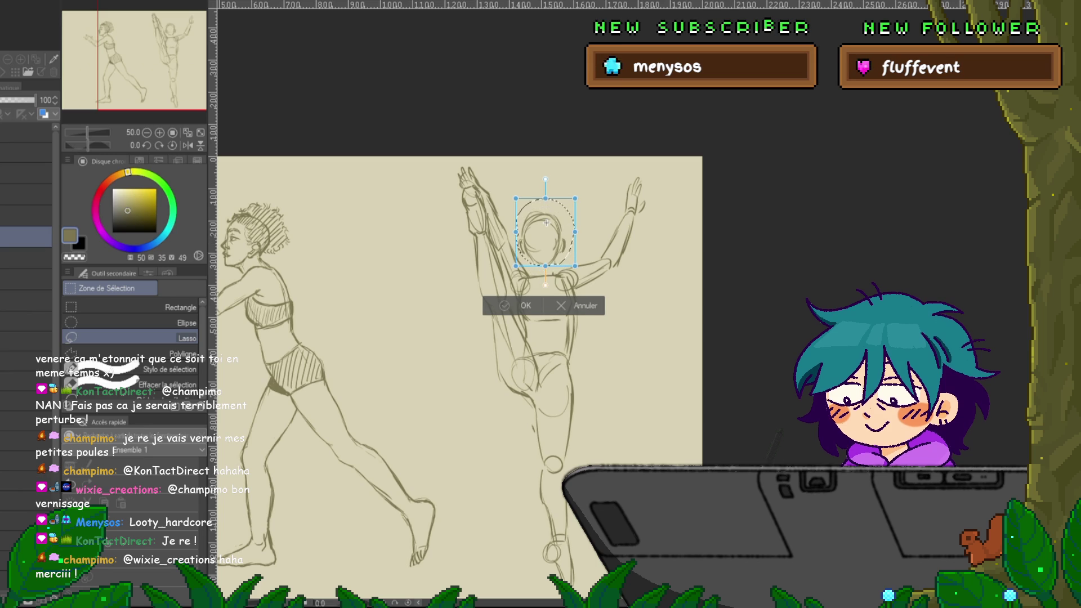
{"action": "key", "text": "Return"}
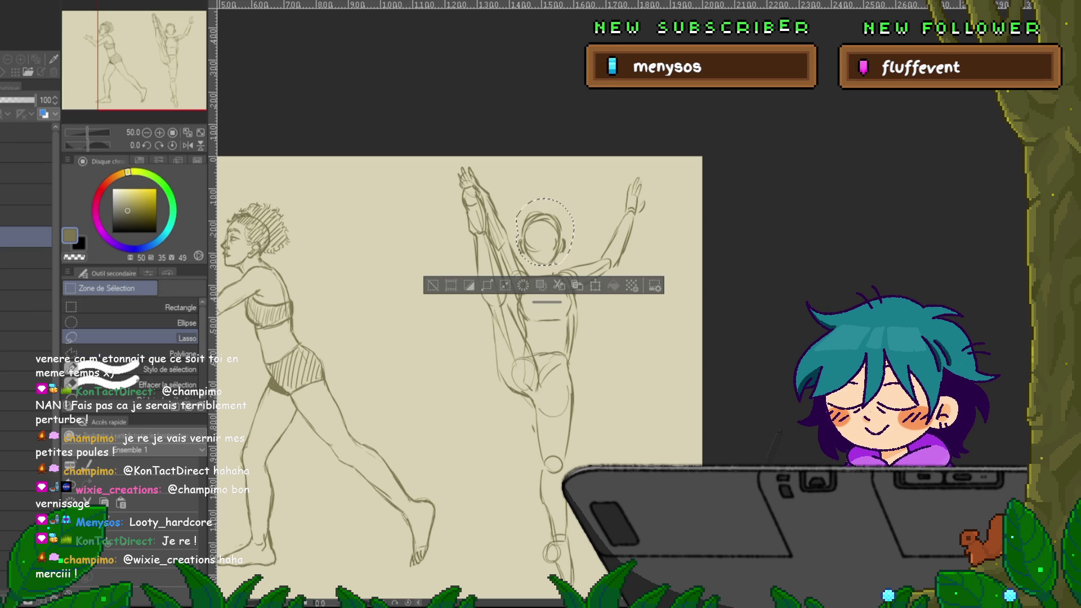
{"action": "key", "text": "ctrl+d"}
Fade the right figure's sketch layer to 25% opacity.
{"action": "key", "text": "p"}
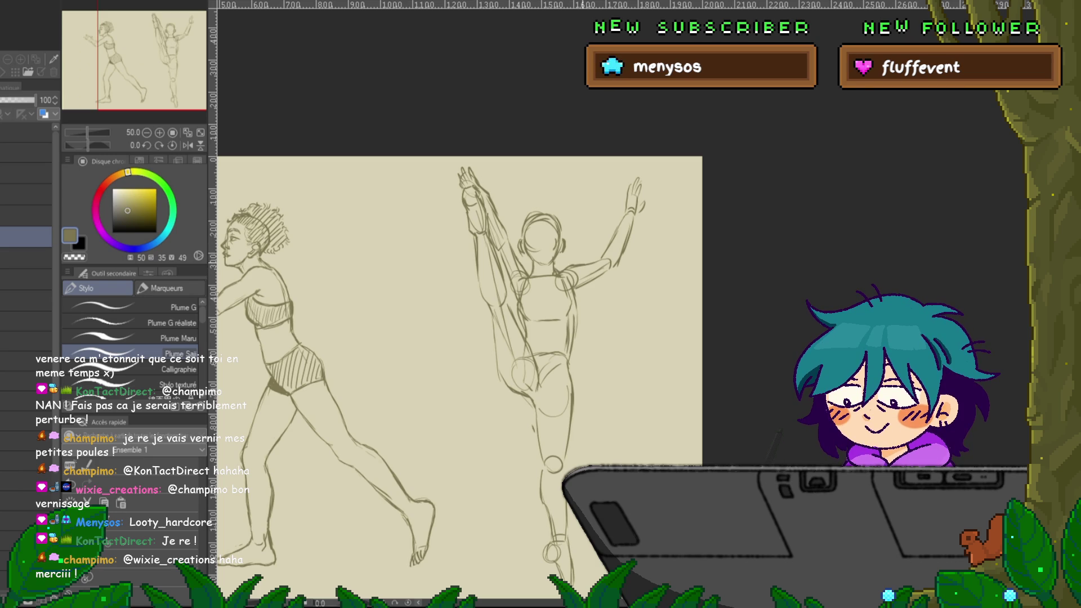
{"action": "type", "text": "25"}
{"action": "key", "text": "Return"}
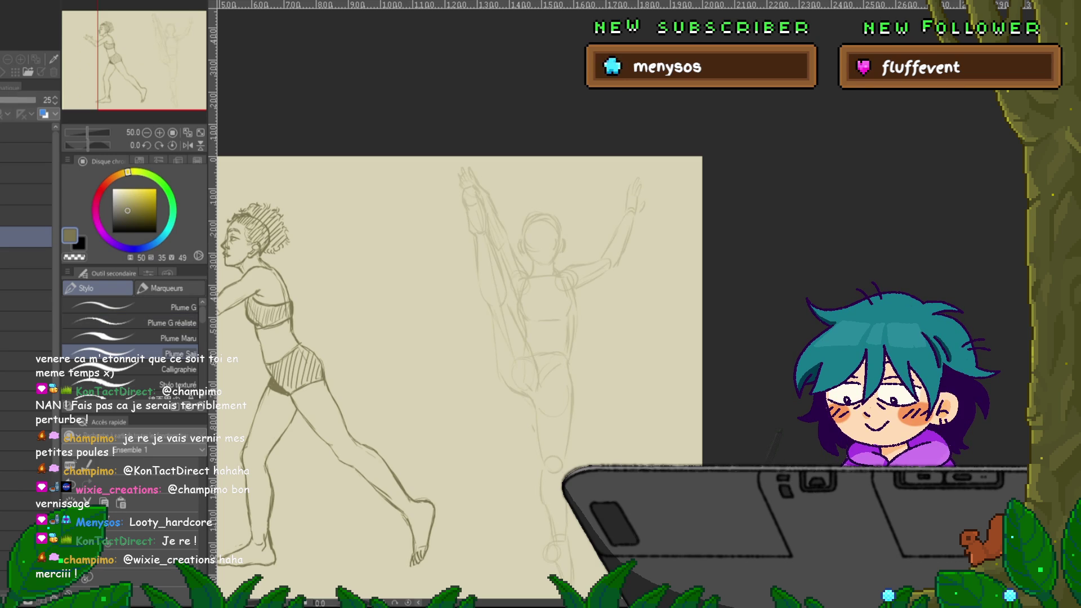
Set opacity back to 100 and trace a darker chin line over the faded head.
{"action": "type", "text": "100"}
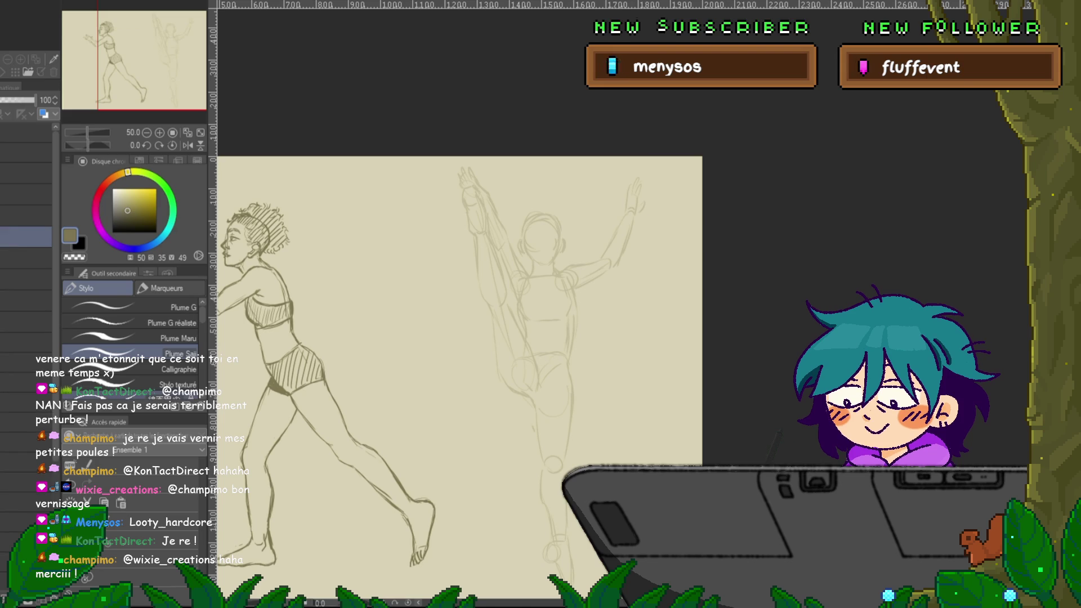
{"action": "scroll", "coordinate": [467, 316], "scroll_direction": "up", "scroll_amount": 1}
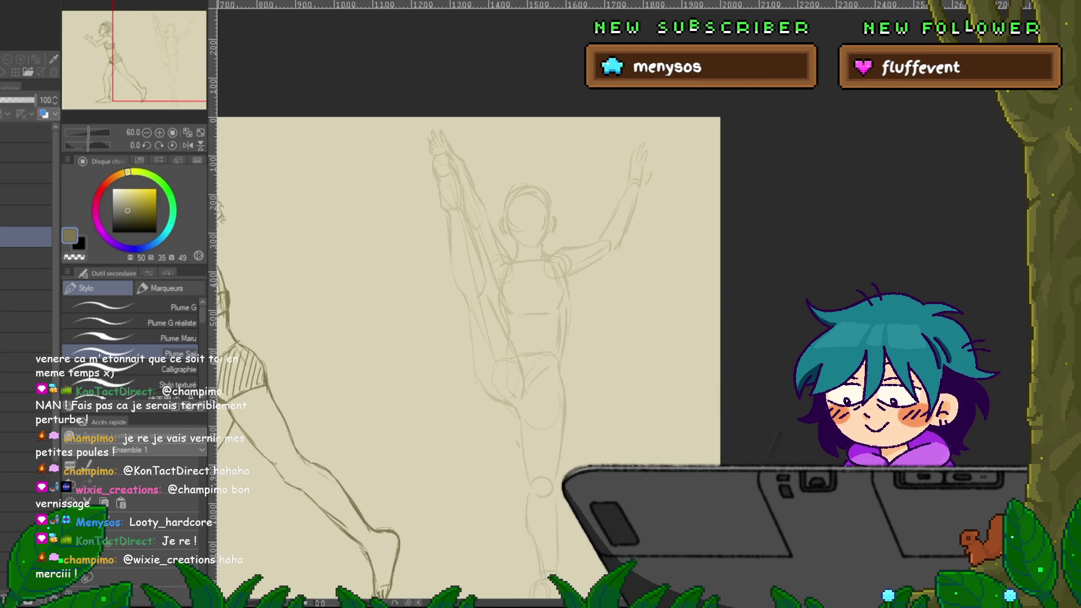
{"action": "scroll", "coordinate": [467, 315], "scroll_direction": "down", "scroll_amount": 2}
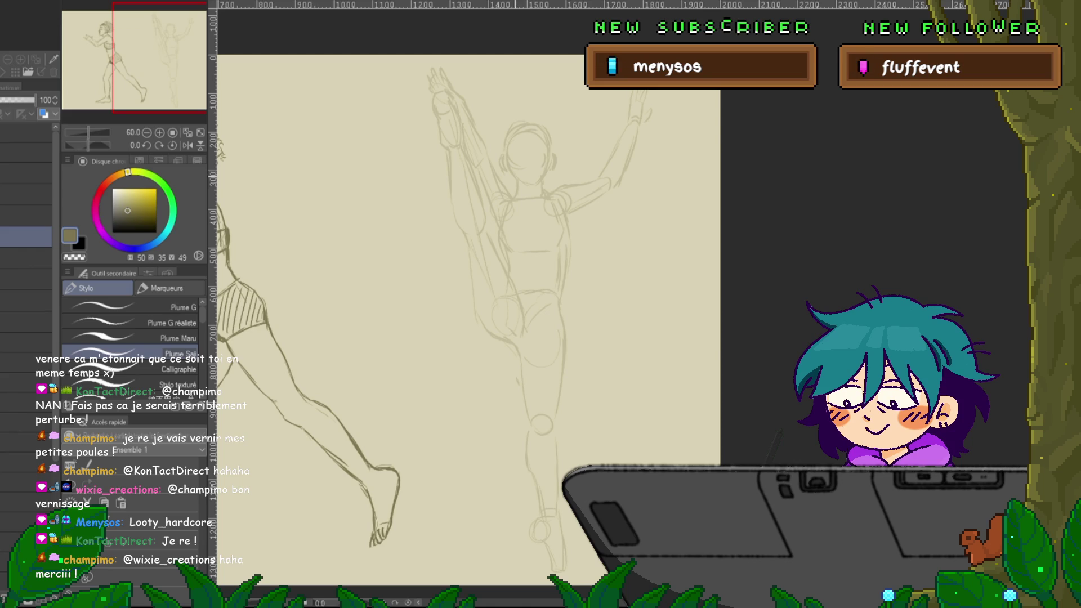
{"action": "left_click_drag", "start_coordinate": [510, 167], "coordinate": [516, 179]}
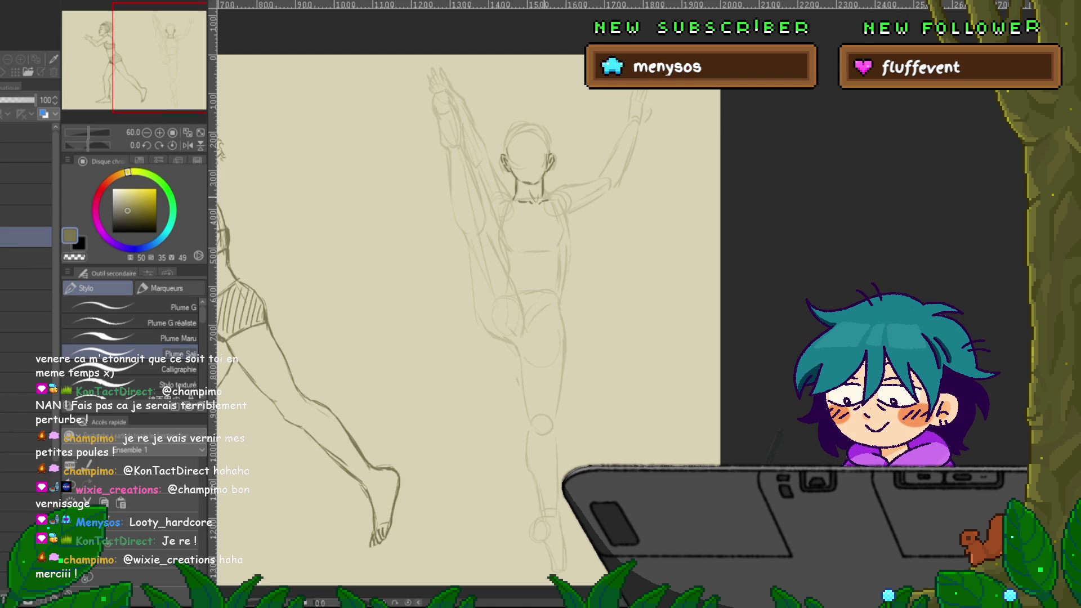
{"action": "mouse_move", "coordinate": [468, 304]}
{"action": "left_mouse_down"}
{"action": "mouse_move", "coordinate": [561, 309]}
{"action": "mouse_move", "coordinate": [470, 315]}
{"action": "left_mouse_up"}
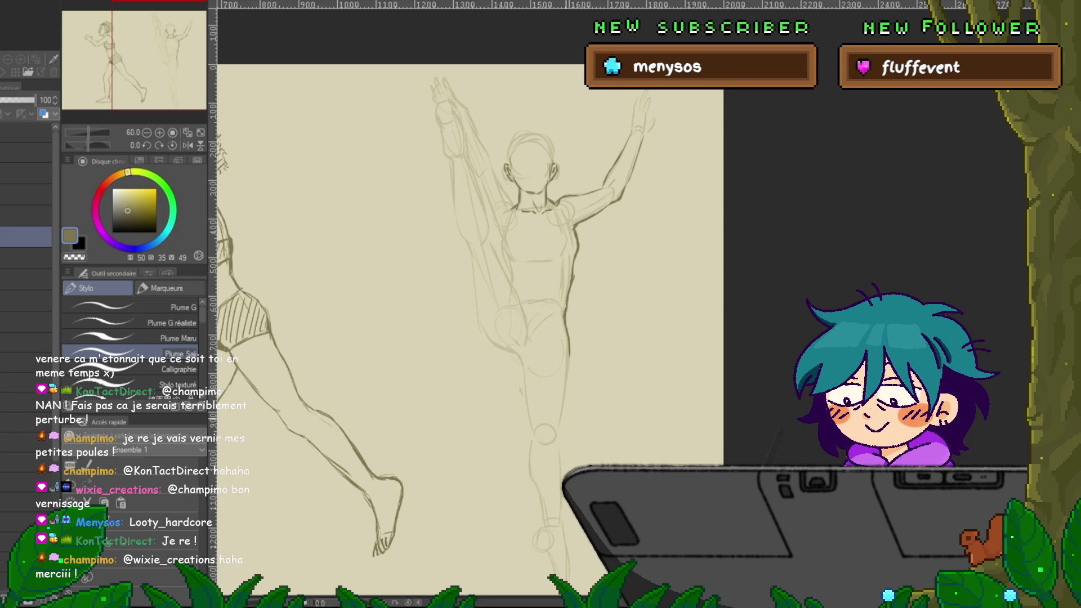
Scroll the view down while tracing the figure's arms and torso.
{"action": "scroll", "coordinate": [470, 310], "scroll_direction": "down", "scroll_amount": 2}
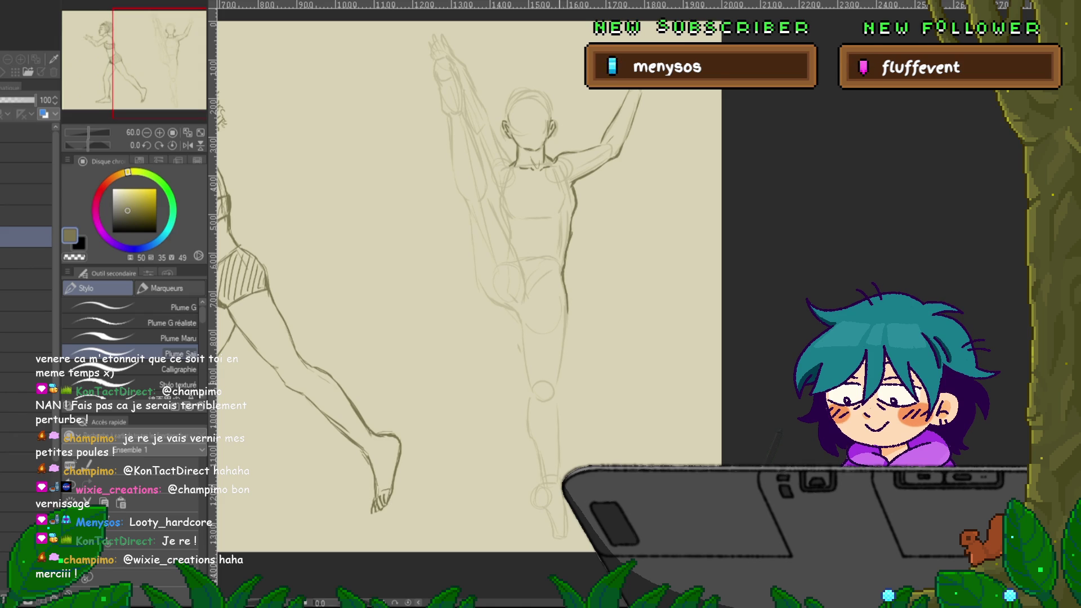
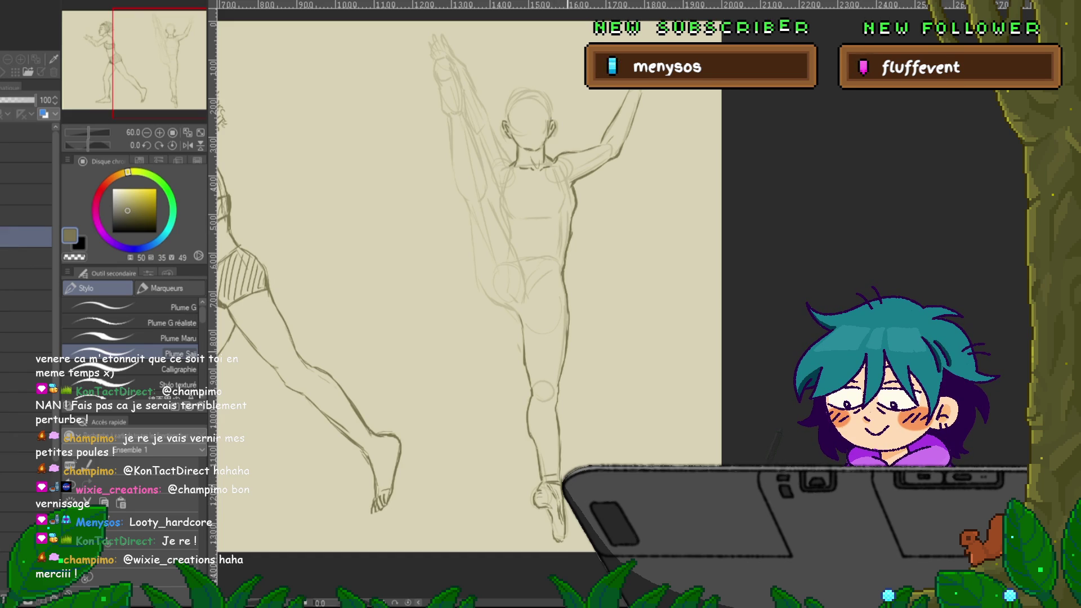
Sketch wrapping lines and hatching for a fabric band around the kicking dancer's waist.
{"action": "scroll", "coordinate": [428, 298], "scroll_direction": "up", "scroll_amount": 1}
{"action": "scroll", "coordinate": [473, 304], "scroll_direction": "up", "scroll_amount": 2}
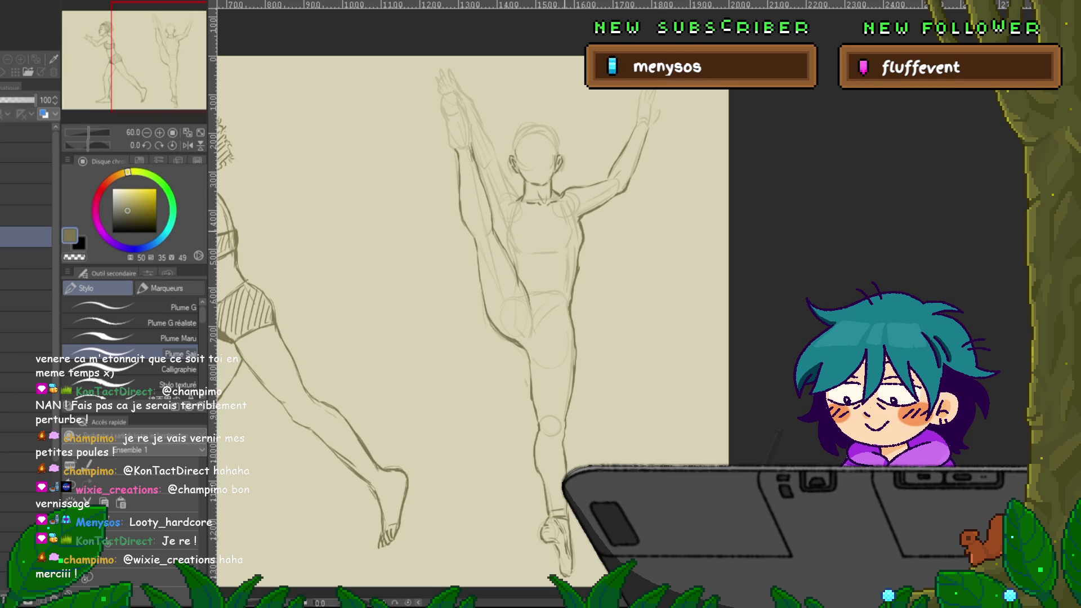
{"action": "scroll", "coordinate": [473, 304], "scroll_direction": "up", "scroll_amount": 1}
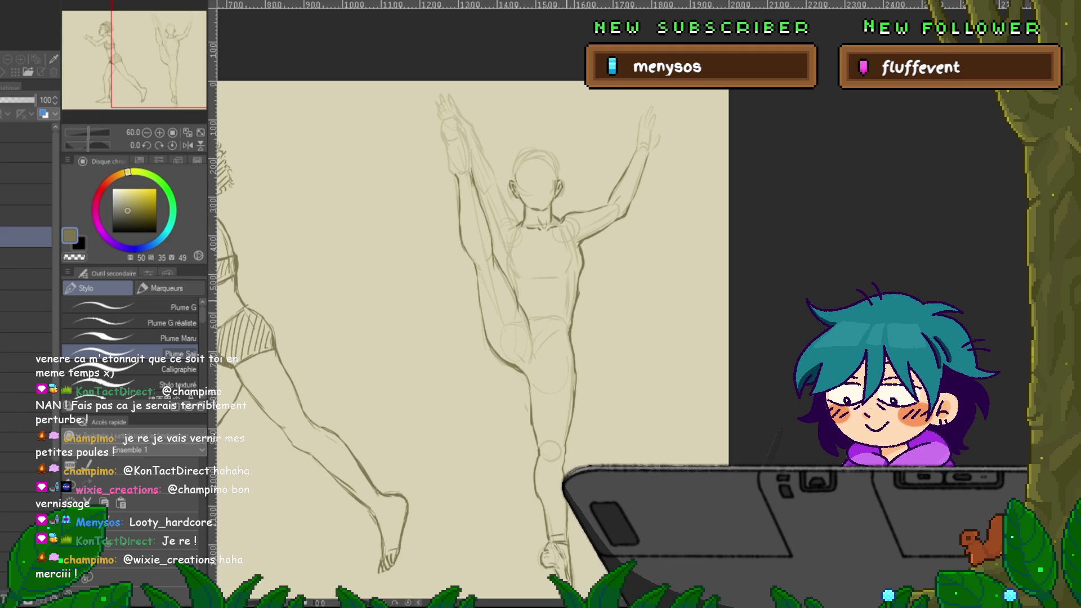
{"action": "scroll", "coordinate": [473, 338], "scroll_direction": "up", "scroll_amount": 2}
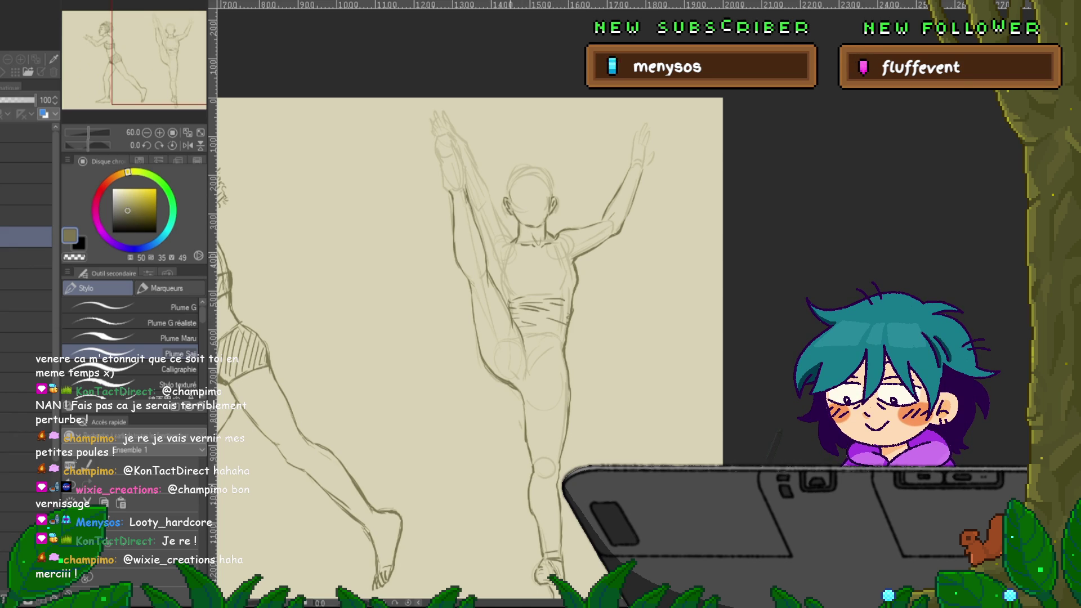
{"action": "scroll", "coordinate": [468, 281], "scroll_direction": "up", "scroll_amount": 2}
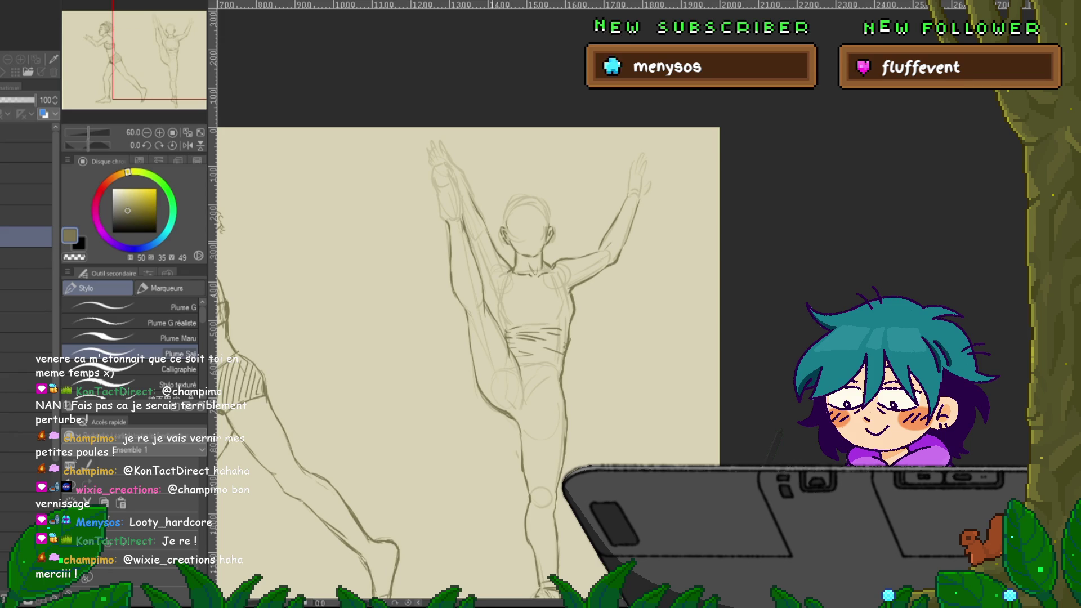
Sketch a jagged short skirt below the waist band and a V neckline on her torso.
{"action": "scroll", "coordinate": [467, 338], "scroll_direction": "down", "scroll_amount": 2}
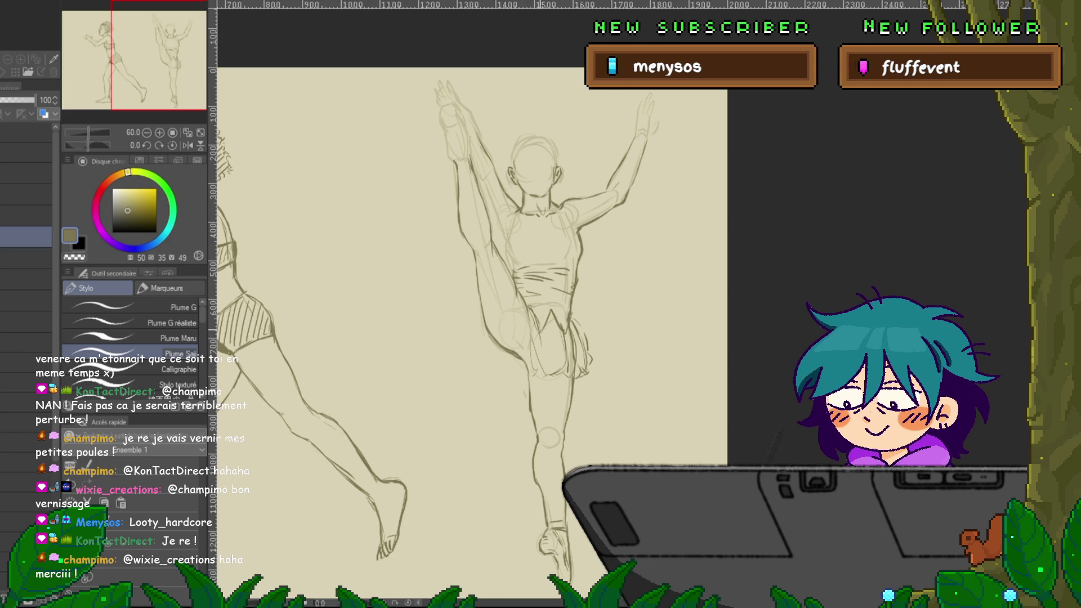
{"action": "mouse_move", "coordinate": [451, 282]}
{"action": "left_mouse_down"}
{"action": "mouse_move", "coordinate": [476, 307]}
{"action": "mouse_move", "coordinate": [455, 386]}
{"action": "left_mouse_up"}
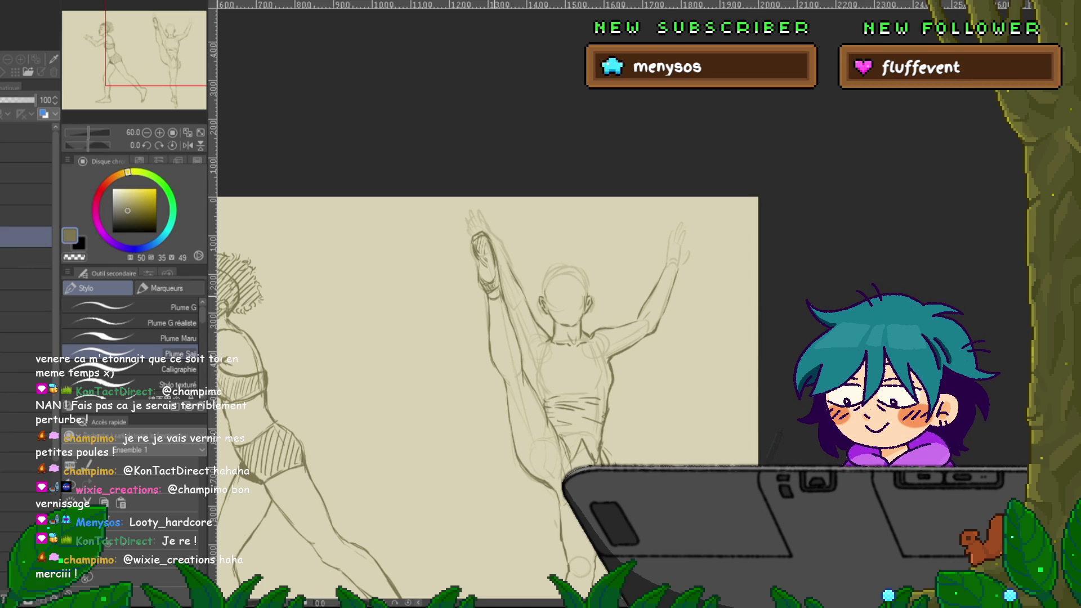
Frame the kicking dancer, draw fingers on her raised hand and darken her top's outline.
{"action": "mouse_move", "coordinate": [484, 394]}
{"action": "left_mouse_down"}
{"action": "mouse_move", "coordinate": [456, 349]}
{"action": "mouse_move", "coordinate": [442, 404]}
{"action": "left_mouse_up"}
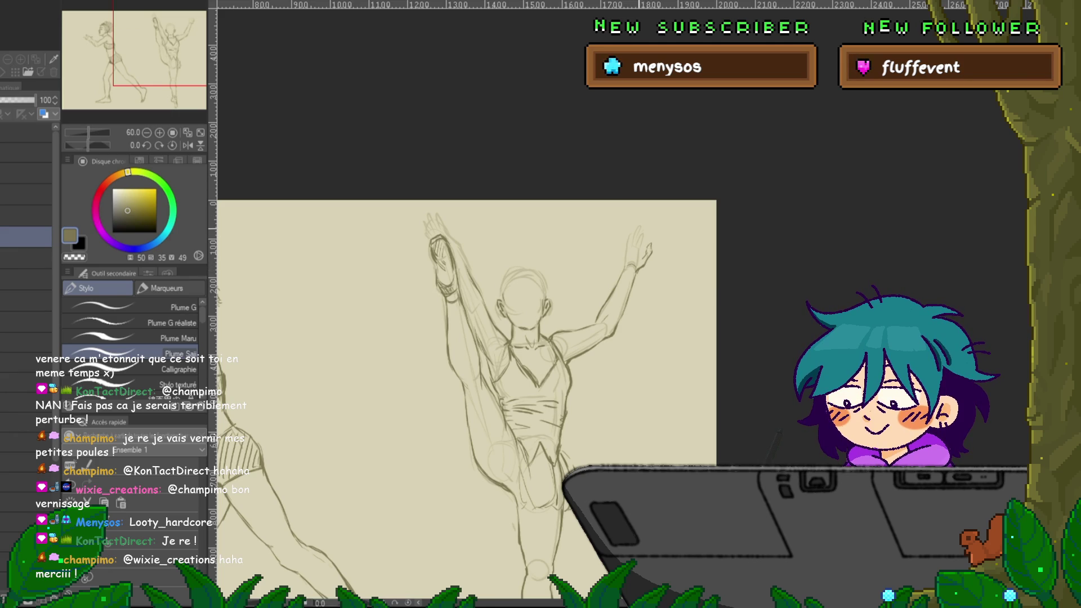
Sketch fingers on the raised hand, undo those strokes twice, and redraw them.
{"action": "left_click_drag", "start_coordinate": [633, 245], "coordinate": [641, 247]}
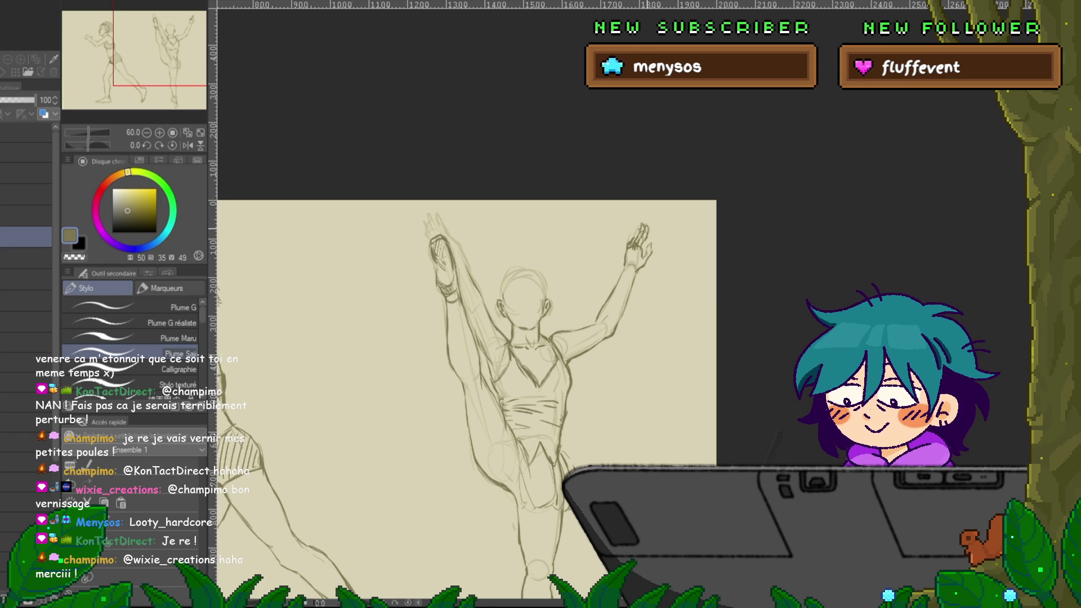
{"action": "key", "text": "ctrl+z"}
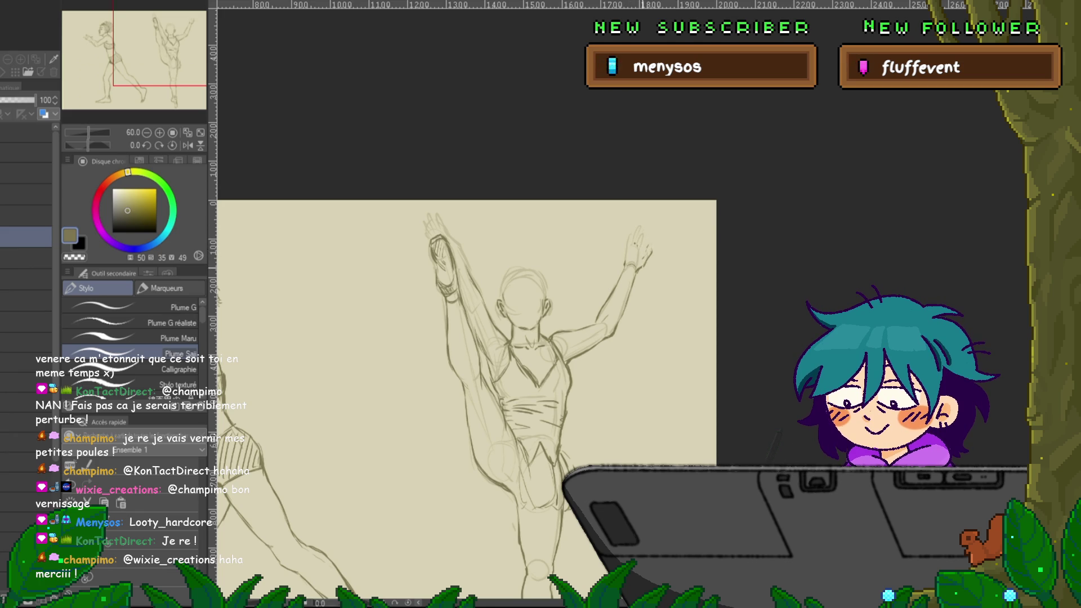
{"action": "key", "text": "ctrl+z"}
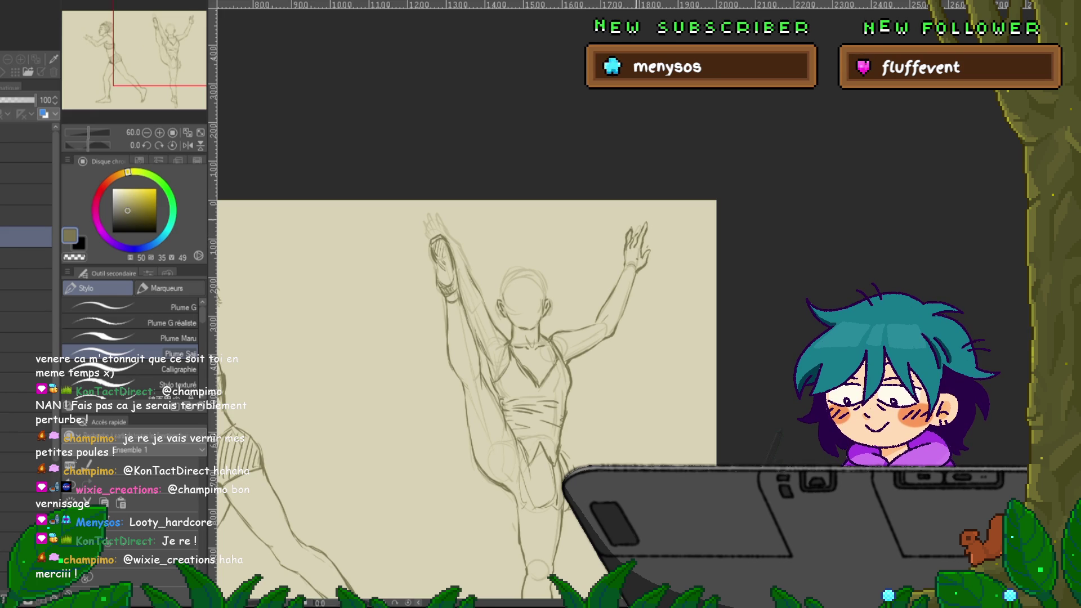
{"action": "mouse_move", "coordinate": [467, 366]}
{"action": "left_mouse_down"}
{"action": "mouse_move", "coordinate": [482, 302]}
{"action": "mouse_move", "coordinate": [509, 376]}
{"action": "left_mouse_up"}
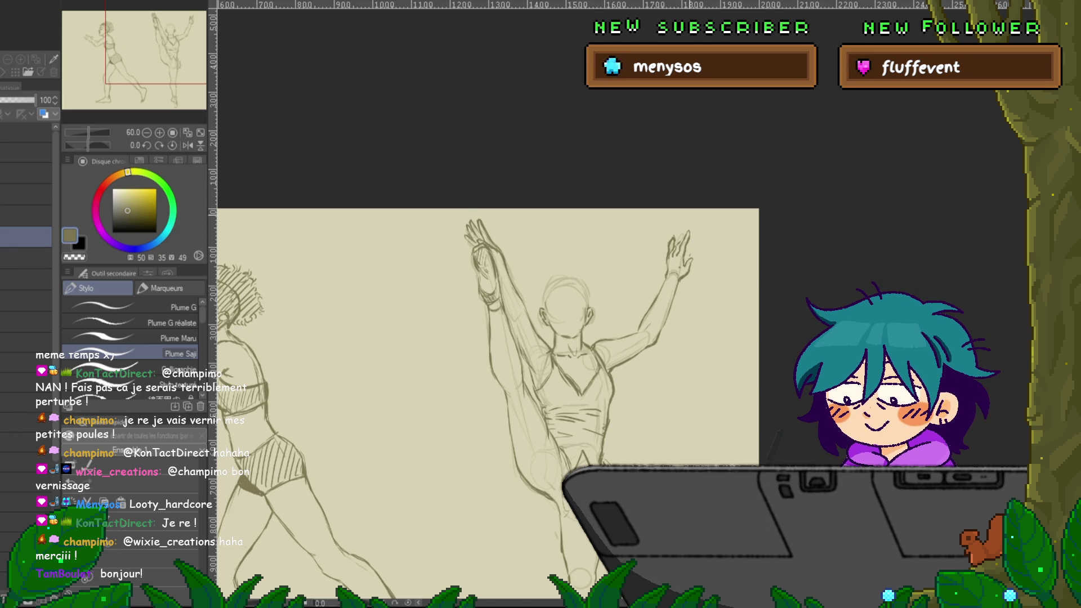
{"action": "scroll", "coordinate": [484, 366], "scroll_direction": "down", "scroll_amount": 2}
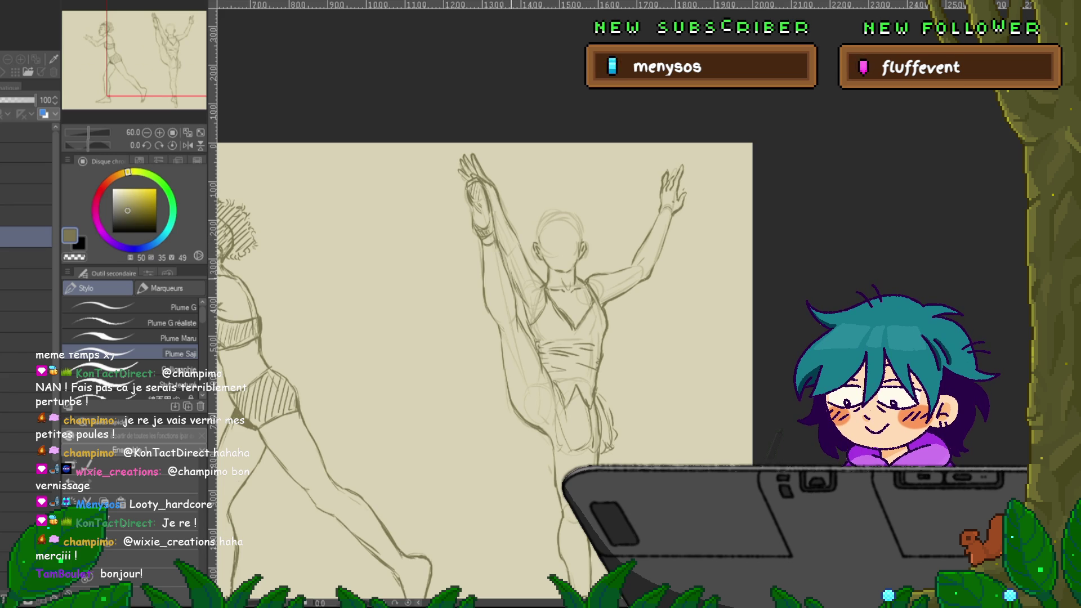
{"action": "mouse_move", "coordinate": [506, 338]}
{"action": "left_mouse_down"}
{"action": "mouse_move", "coordinate": [731, 276]}
{"action": "mouse_move", "coordinate": [650, 242]}
{"action": "left_mouse_up"}
{"action": "mouse_move", "coordinate": [676, 281]}
{"action": "left_mouse_down"}
{"action": "mouse_move", "coordinate": [579, 279]}
{"action": "mouse_move", "coordinate": [476, 302]}
{"action": "left_mouse_up"}
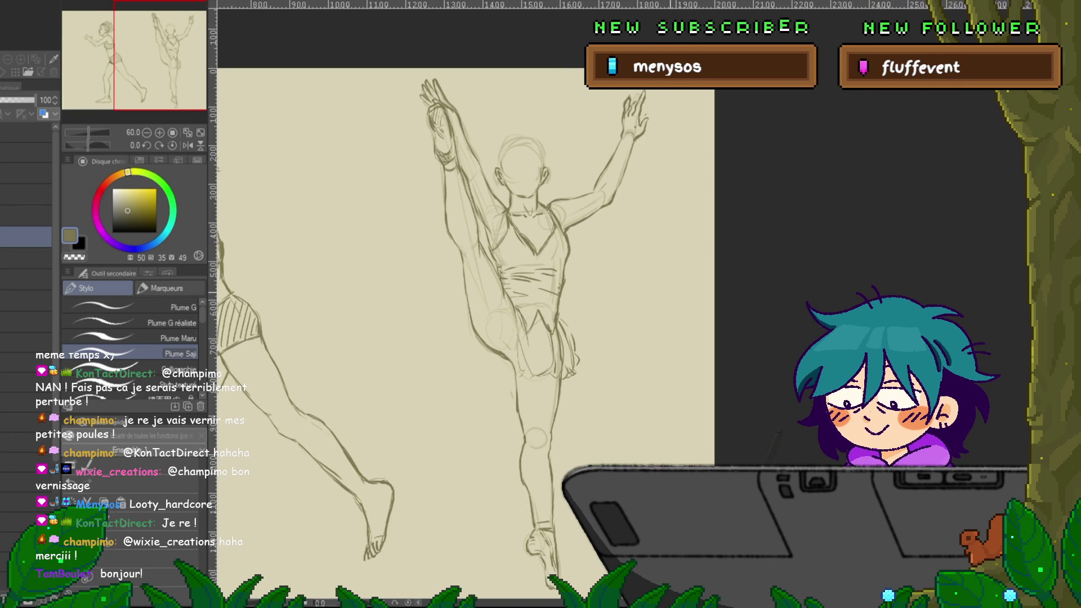
{"action": "mouse_move", "coordinate": [506, 281]}
{"action": "left_mouse_down"}
{"action": "mouse_move", "coordinate": [482, 323]}
{"action": "mouse_move", "coordinate": [493, 387]}
{"action": "left_mouse_up"}
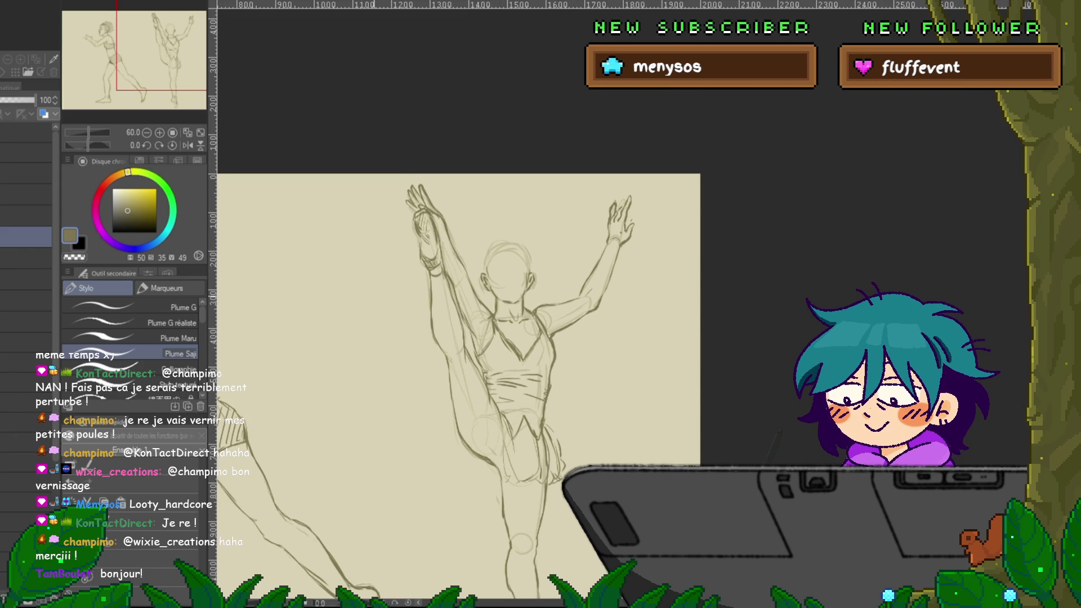
{"action": "left_click", "coordinate": [26, 258]}
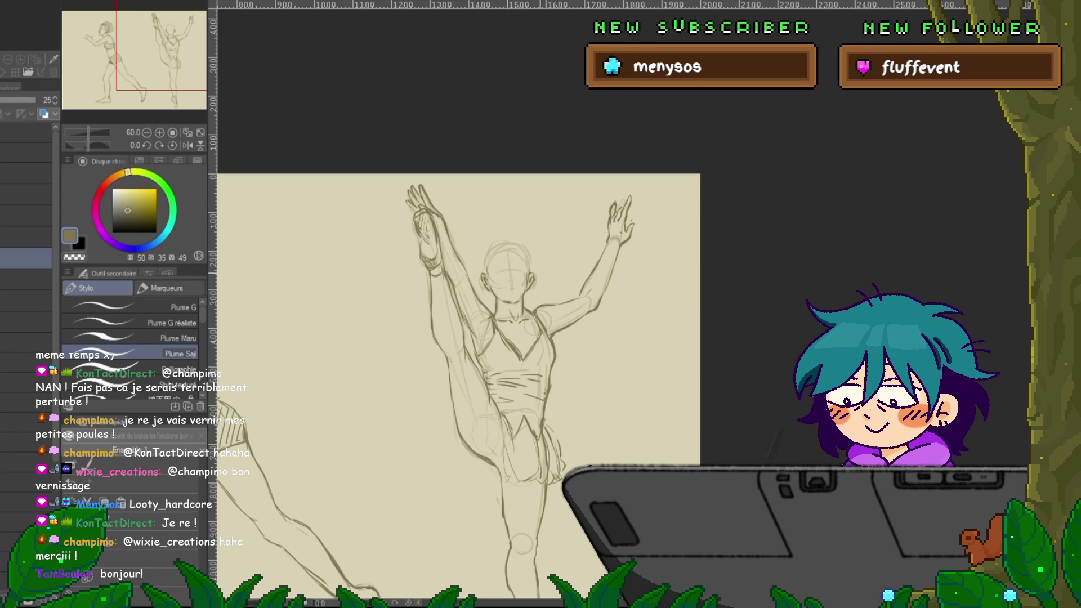
Sketch closed eyes and a spiky crown on the right dancer on the 25% opacity layer.
{"action": "left_click_drag", "start_coordinate": [451, 338], "coordinate": [457, 345]}
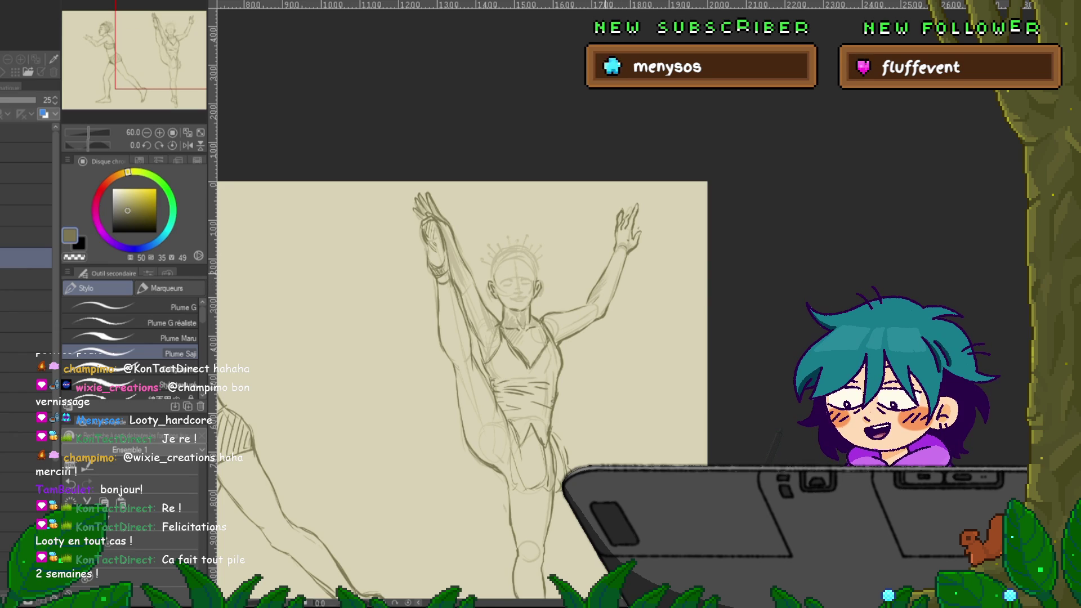
{"action": "scroll", "coordinate": [461, 360], "scroll_direction": "down", "scroll_amount": 3}
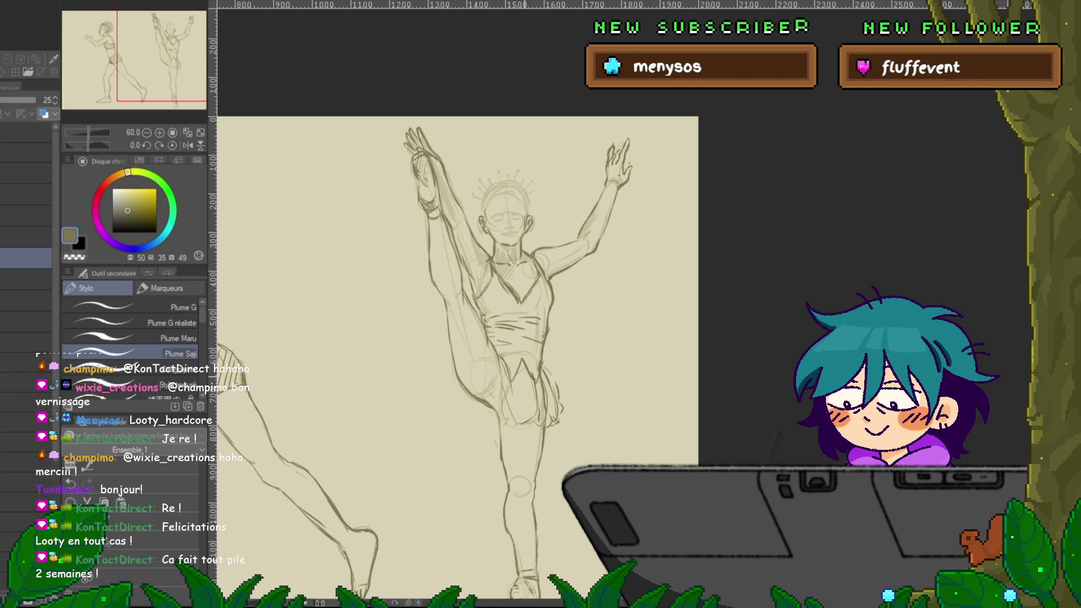
{"action": "scroll", "coordinate": [456, 315], "scroll_direction": "down", "scroll_amount": 2}
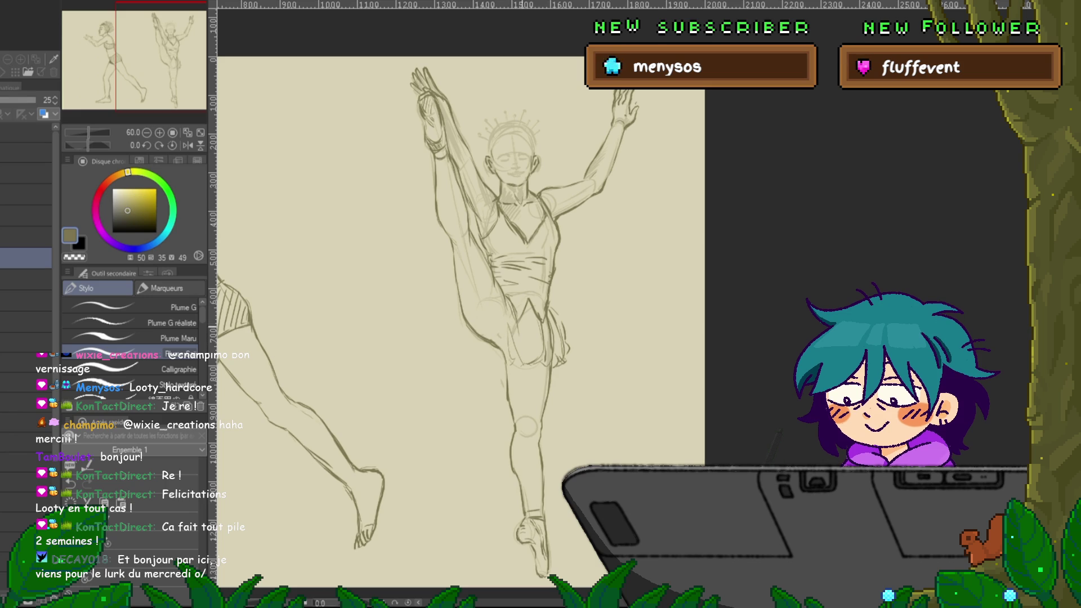
{"action": "left_click_drag", "start_coordinate": [450, 281], "coordinate": [467, 362]}
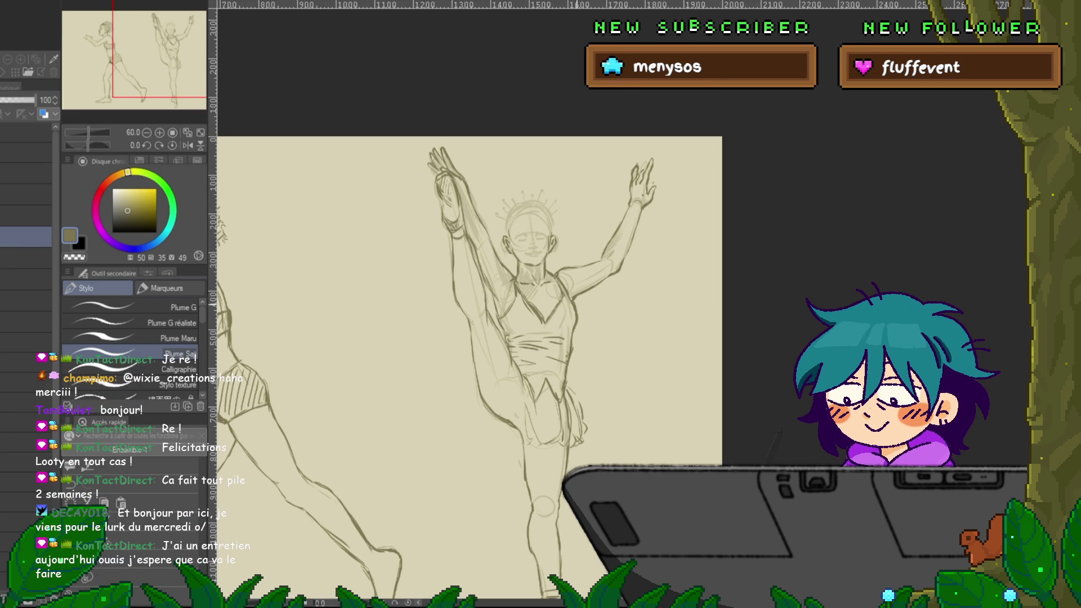
{"action": "scroll", "coordinate": [468, 366], "scroll_direction": "up", "scroll_amount": 1}
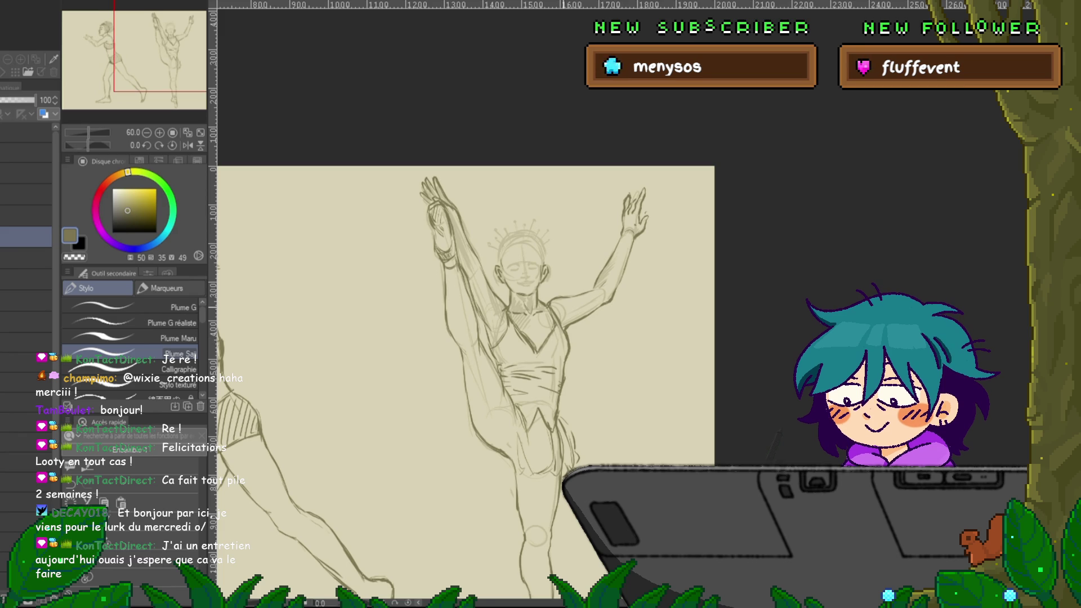
{"action": "scroll", "coordinate": [467, 337], "scroll_direction": "up", "scroll_amount": 3}
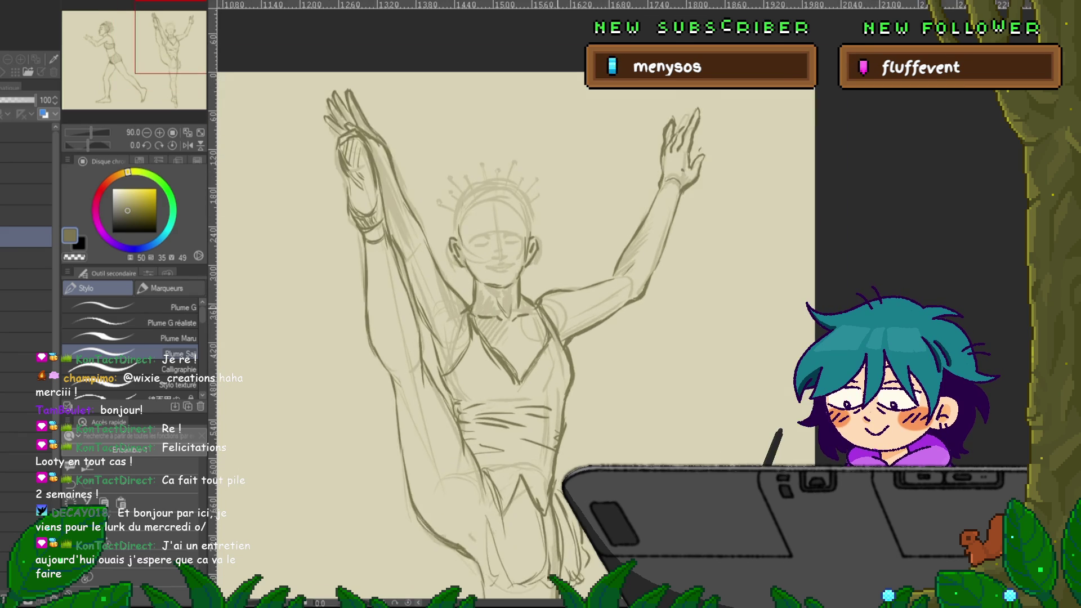
Zoom to 144.9% on the dancer's head, select the 25% opacity layer, then return to the line layer.
{"action": "scroll", "coordinate": [478, 225], "scroll_direction": "up", "scroll_amount": 2}
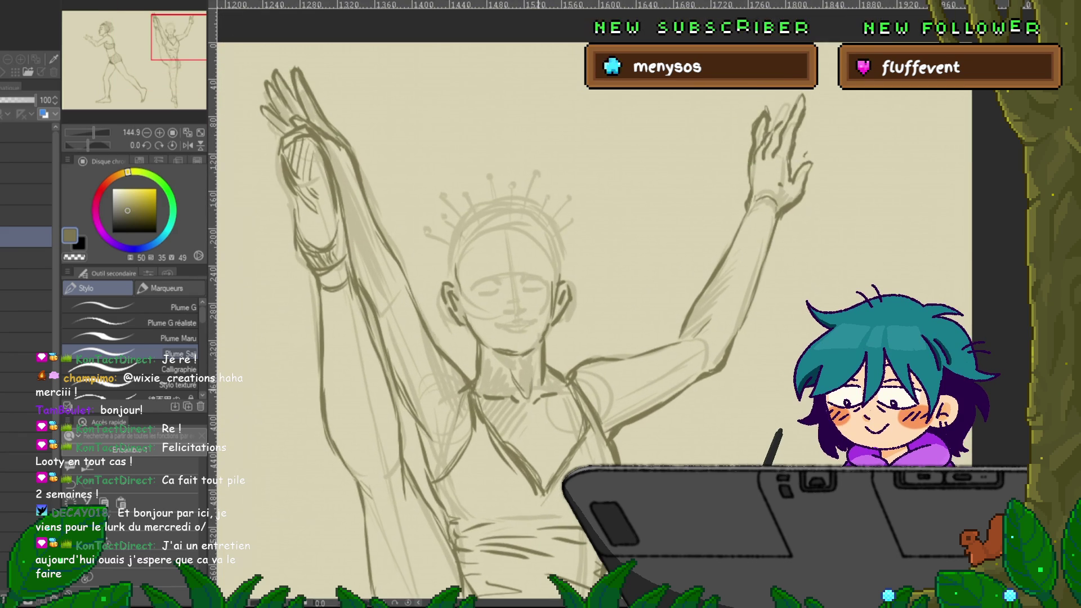
{"action": "left_click", "coordinate": [26, 258]}
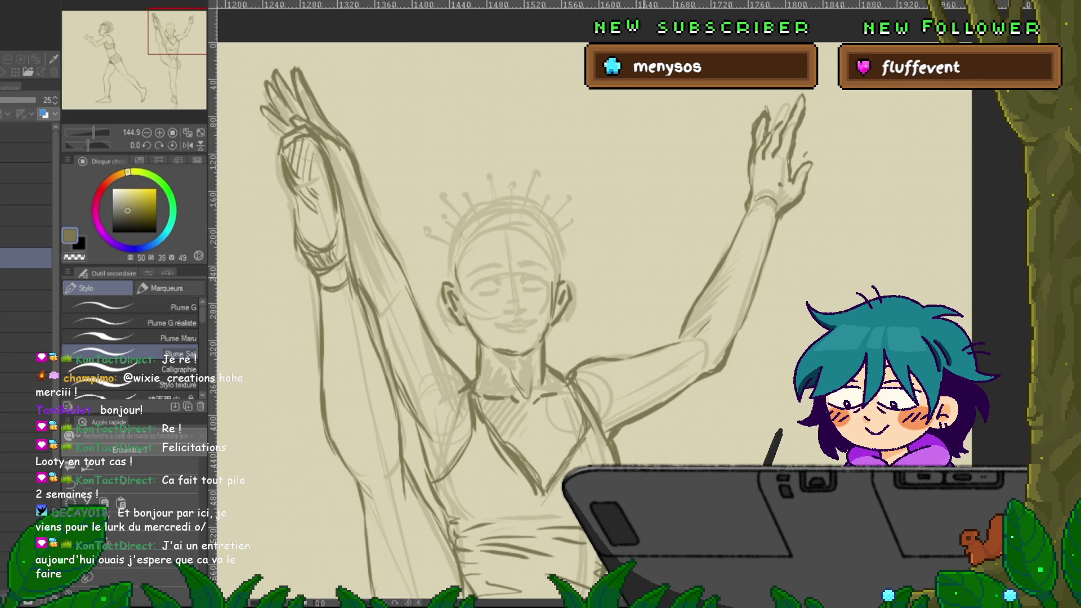
{"action": "left_click", "coordinate": [26, 236]}
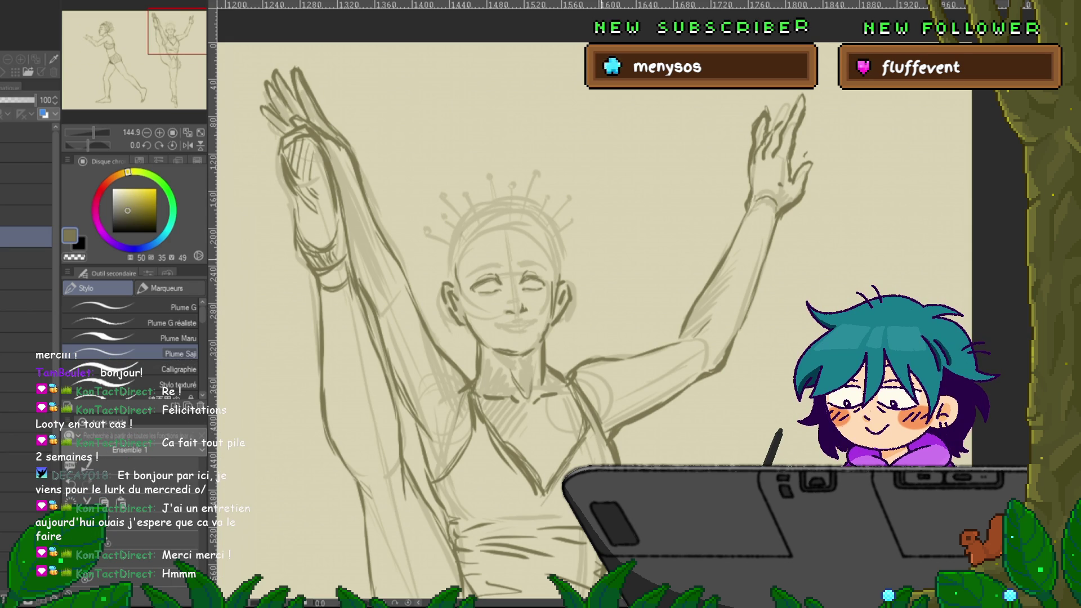
Redraw both of the crowned dancer's eyes with clearer, firmer pen lines.
{"action": "scroll", "coordinate": [591, 315], "scroll_direction": "up", "scroll_amount": 1}
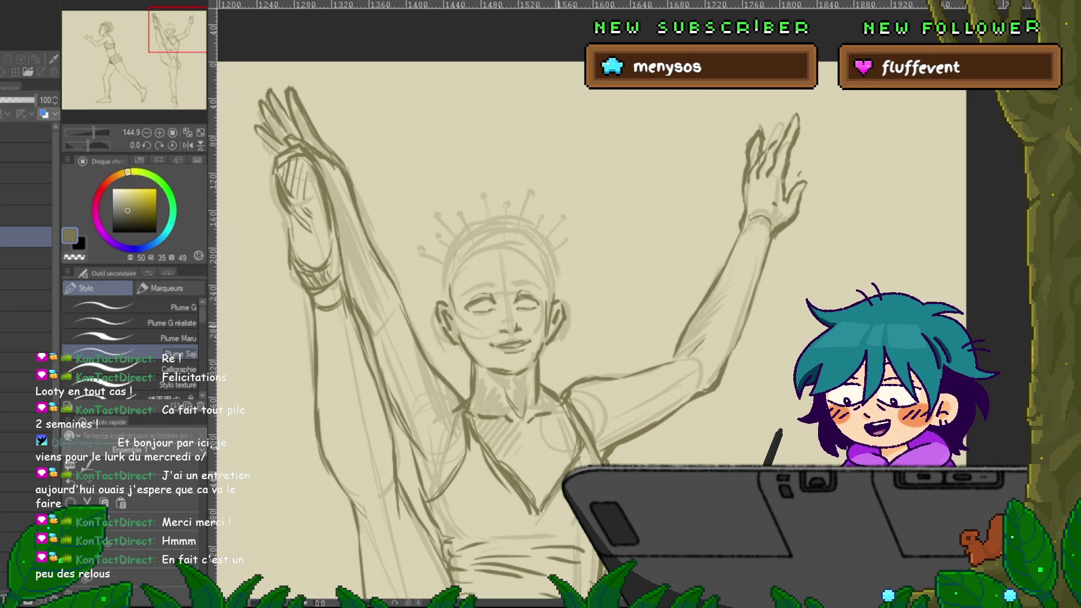
{"action": "scroll", "coordinate": [591, 327], "scroll_direction": "up", "scroll_amount": 1}
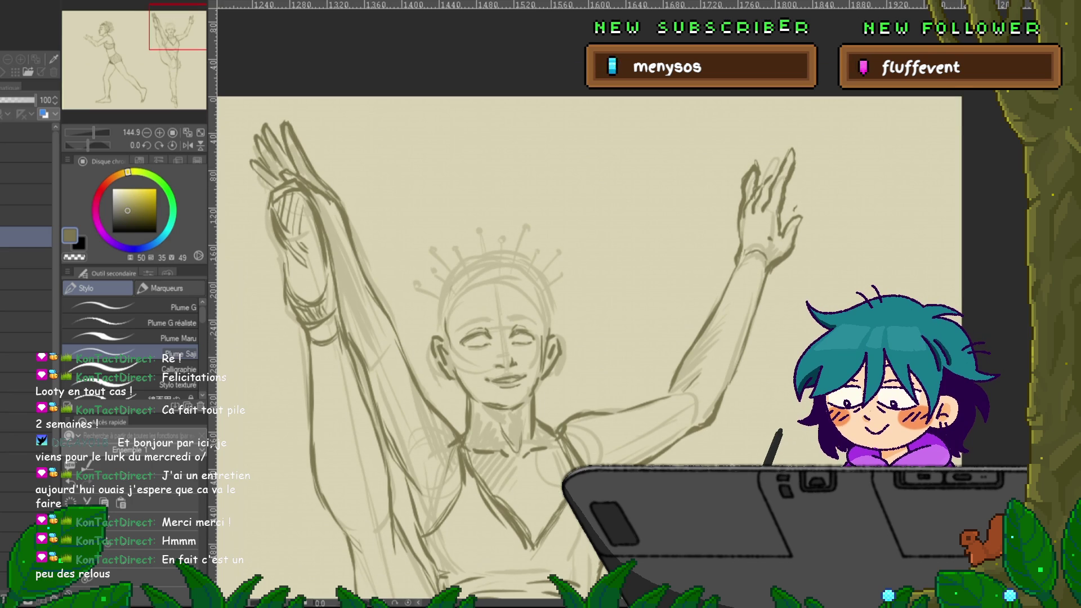
Lasso the left eye and transform it into a better position.
{"action": "key", "text": "m"}
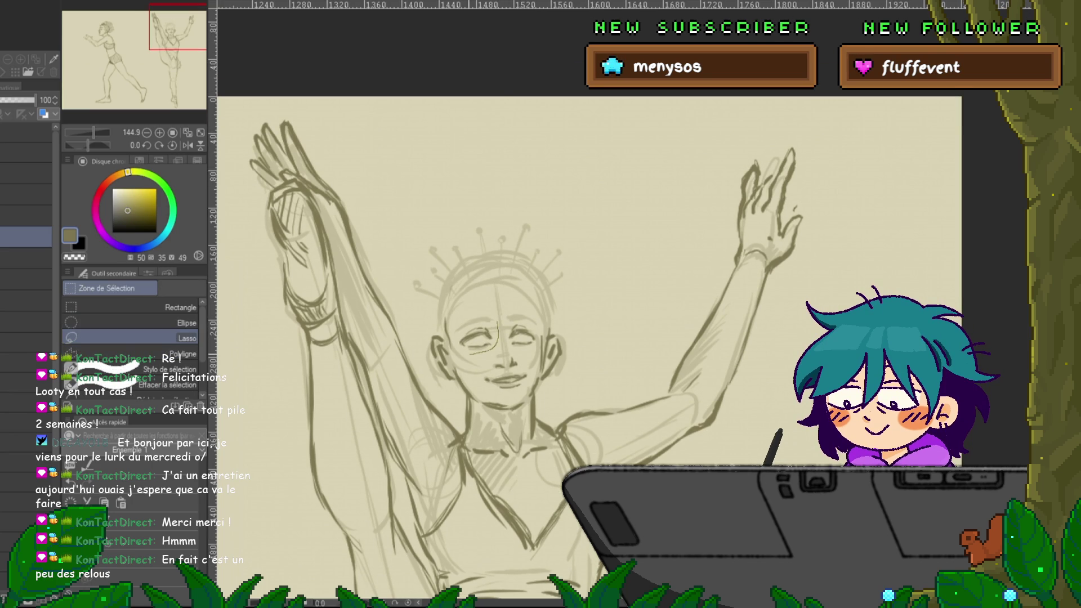
{"action": "left_click_drag", "start_coordinate": [476, 313], "coordinate": [472, 314]}
{"action": "key", "text": "ctrl+t"}
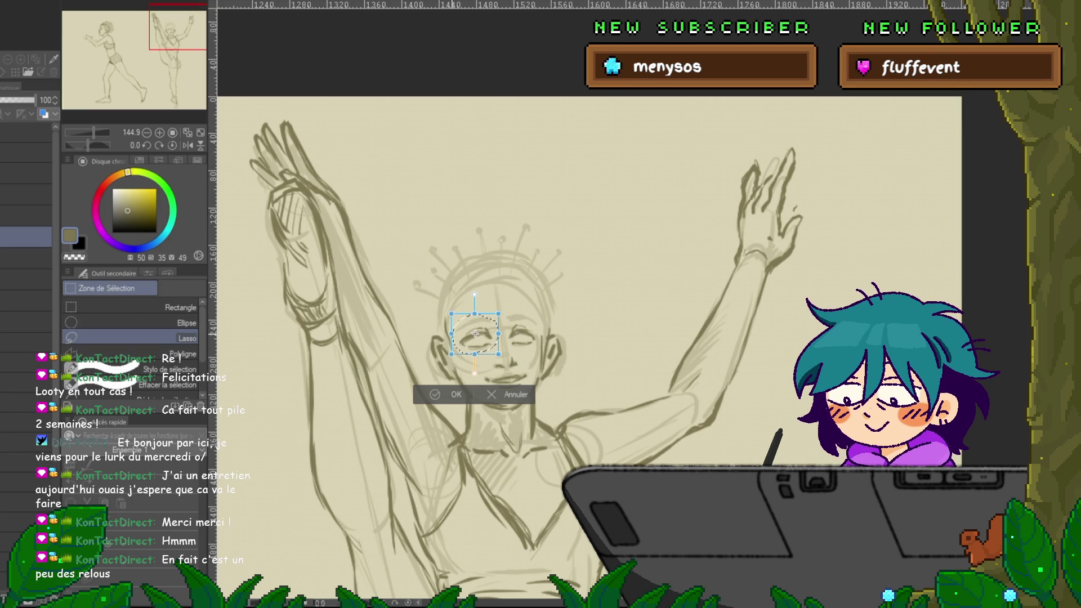
{"action": "key", "text": "Return"}
{"action": "key", "text": "ctrl+d"}
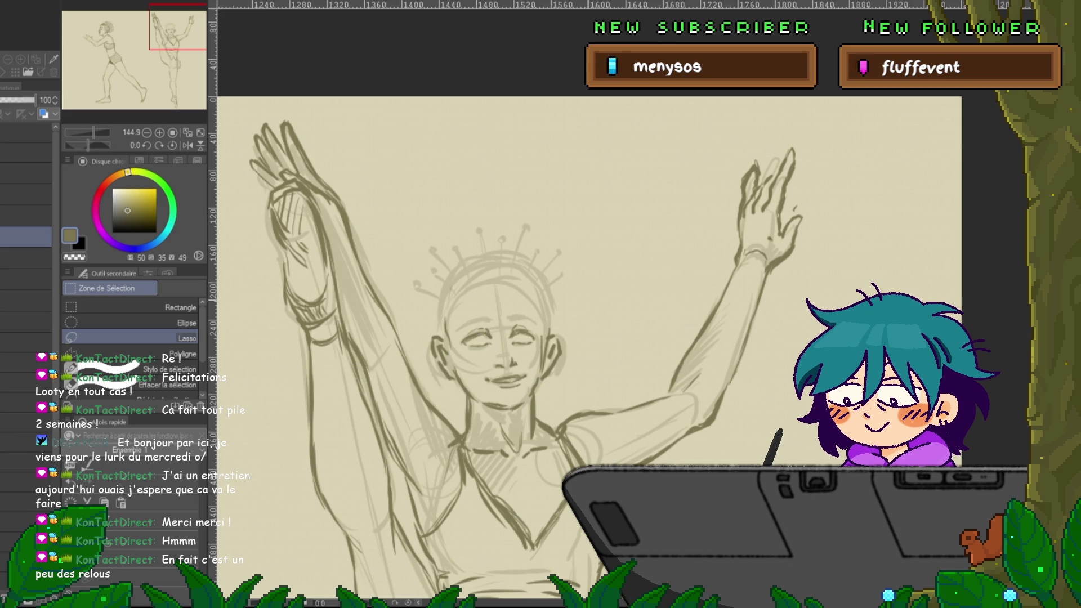
Lasso and transform the right eye twice so it sits evenly with the left.
{"action": "left_click_drag", "start_coordinate": [521, 318], "coordinate": [517, 319]}
{"action": "key", "text": "ctrl+t"}
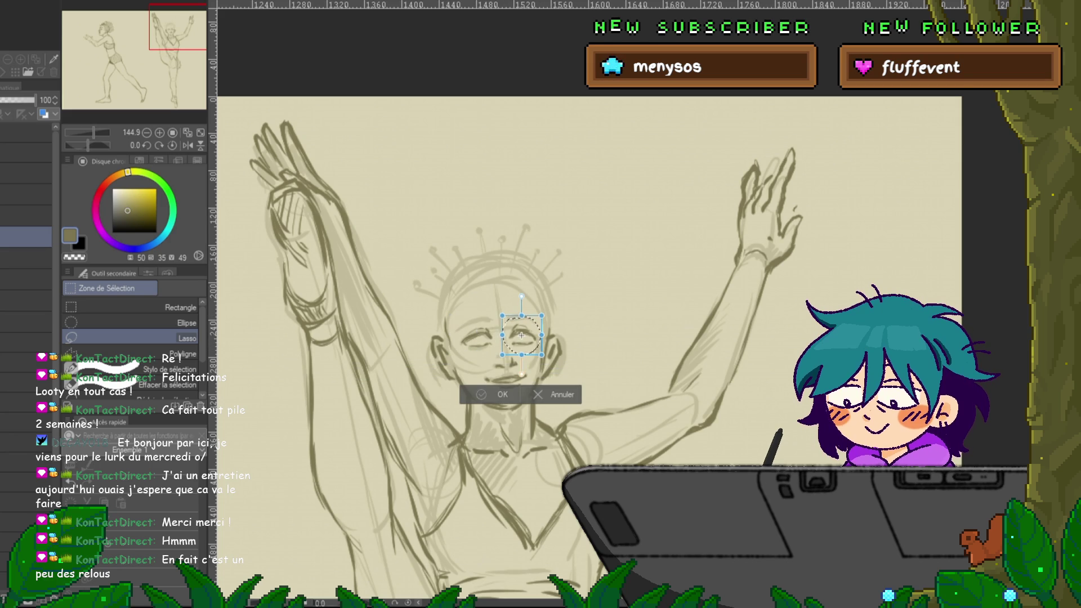
{"action": "key", "text": "Return"}
{"action": "key", "text": "ctrl+d"}
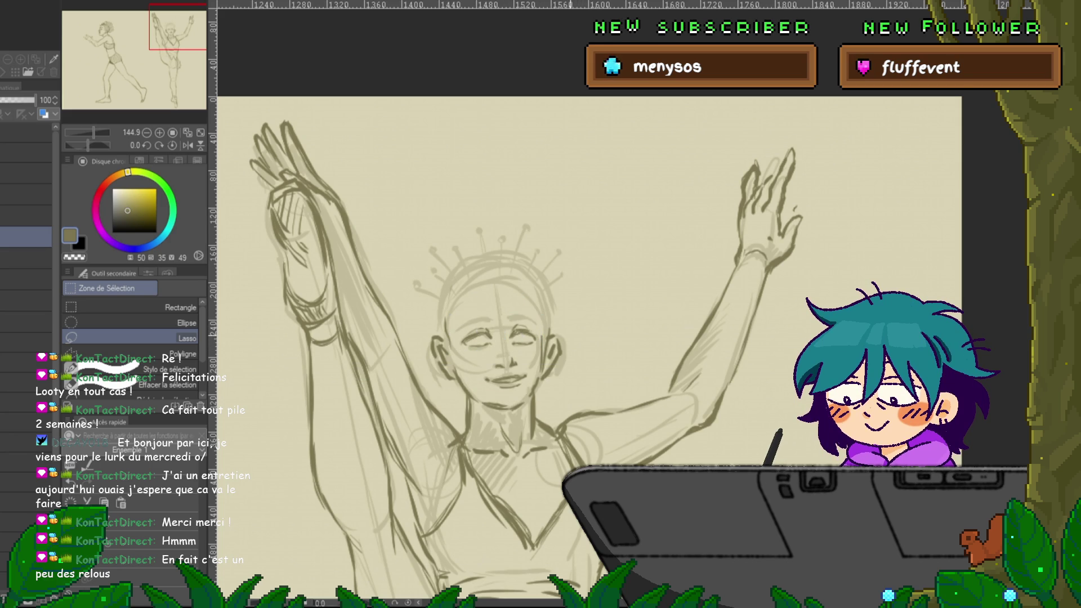
{"action": "key", "text": "p"}
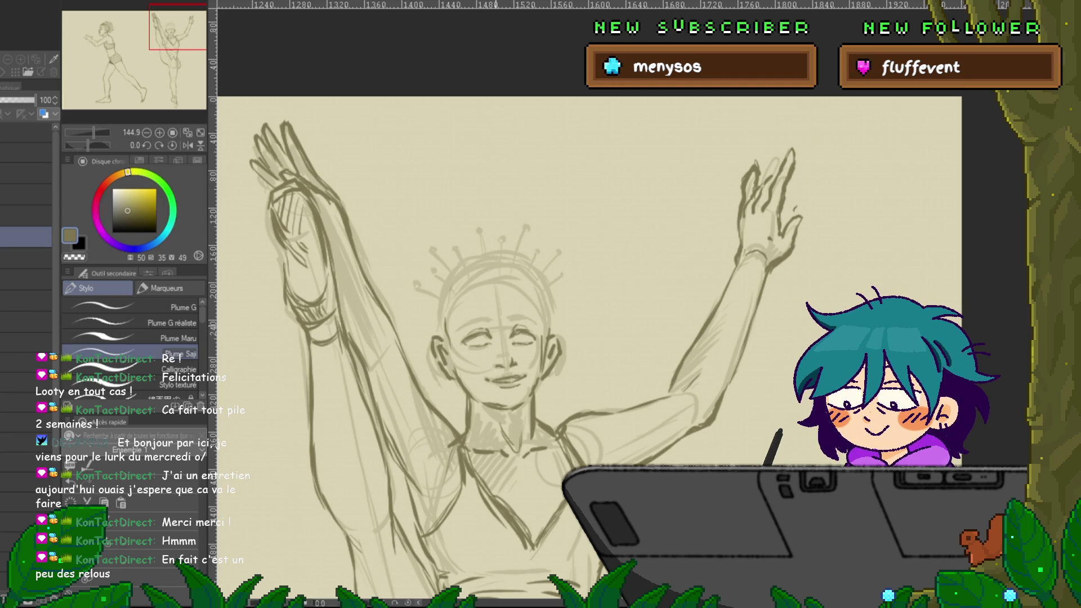
{"action": "key", "text": "m"}
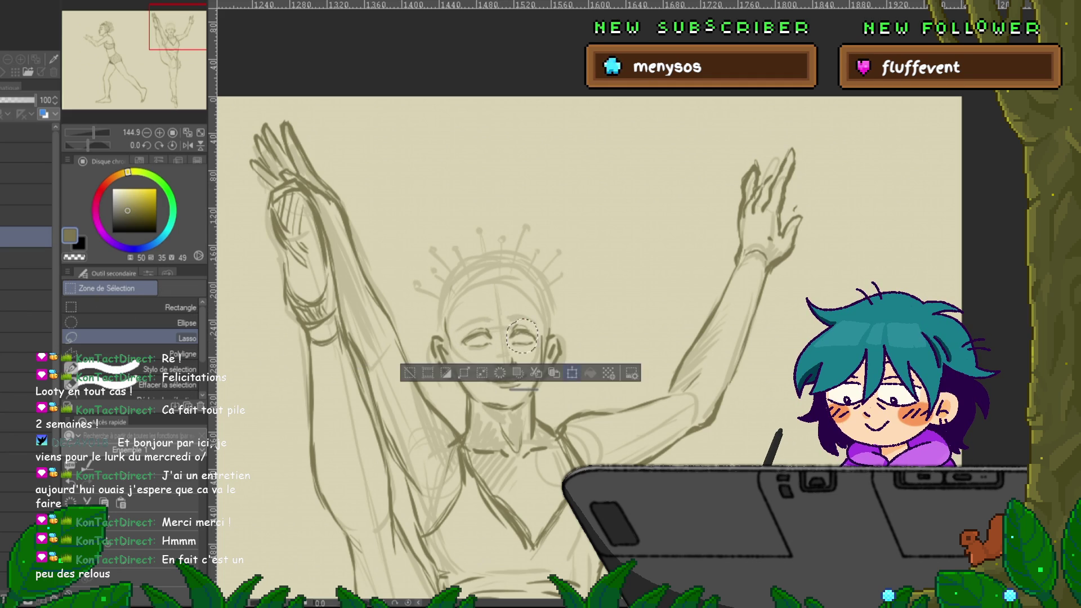
{"action": "key", "text": "ctrl+t"}
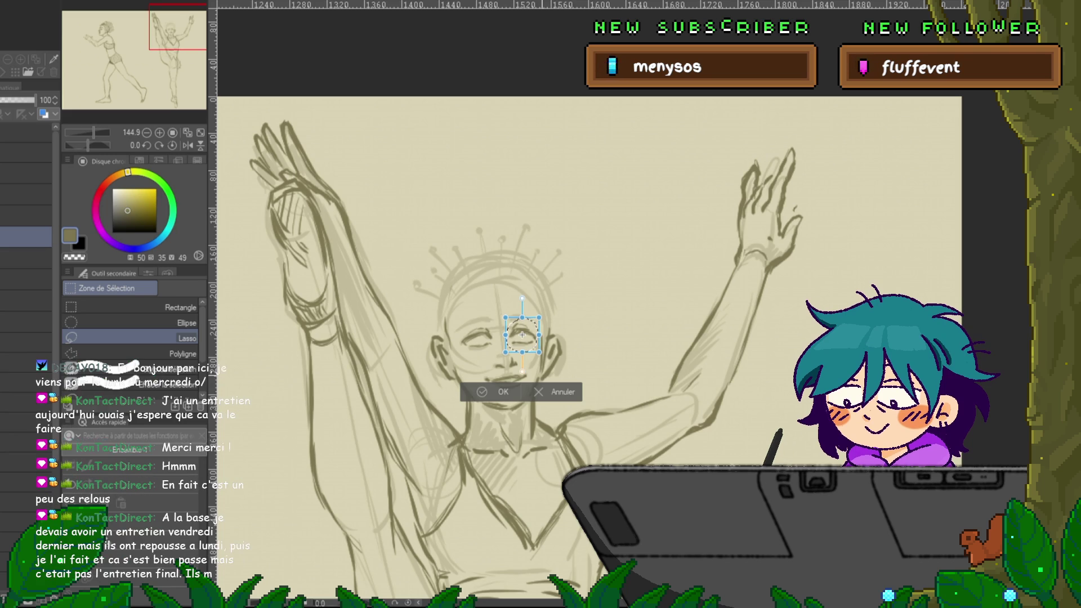
{"action": "key", "text": "Return"}
{"action": "key", "text": "p"}
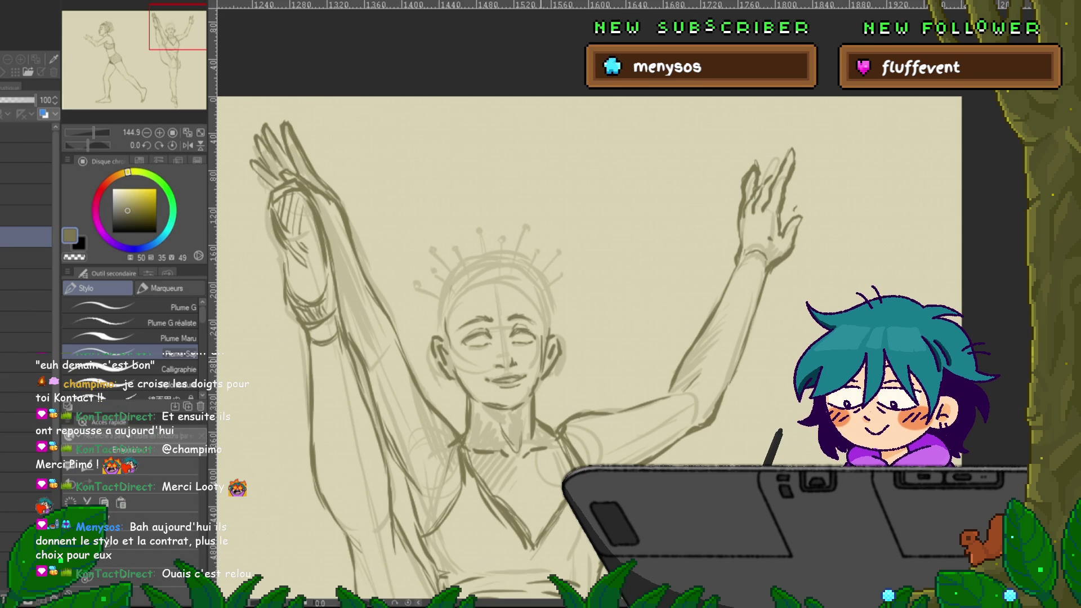
{"action": "left_click_drag", "start_coordinate": [507, 337], "coordinate": [499, 350]}
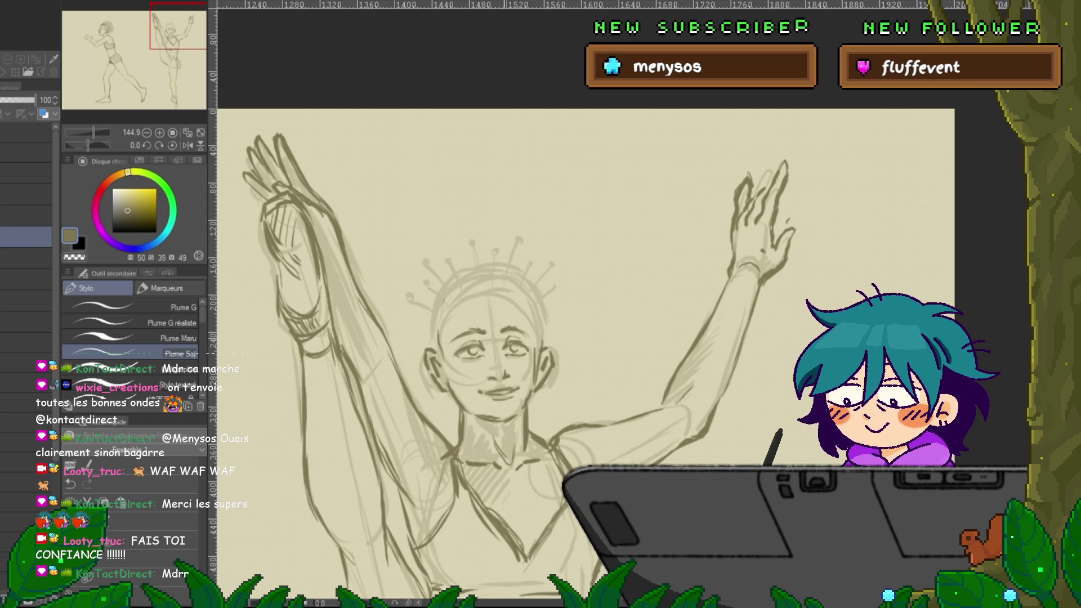
Draw irises and open-eye details on the dancer's face with the pen.
{"action": "scroll", "coordinate": [585, 338], "scroll_direction": "down", "scroll_amount": 3}
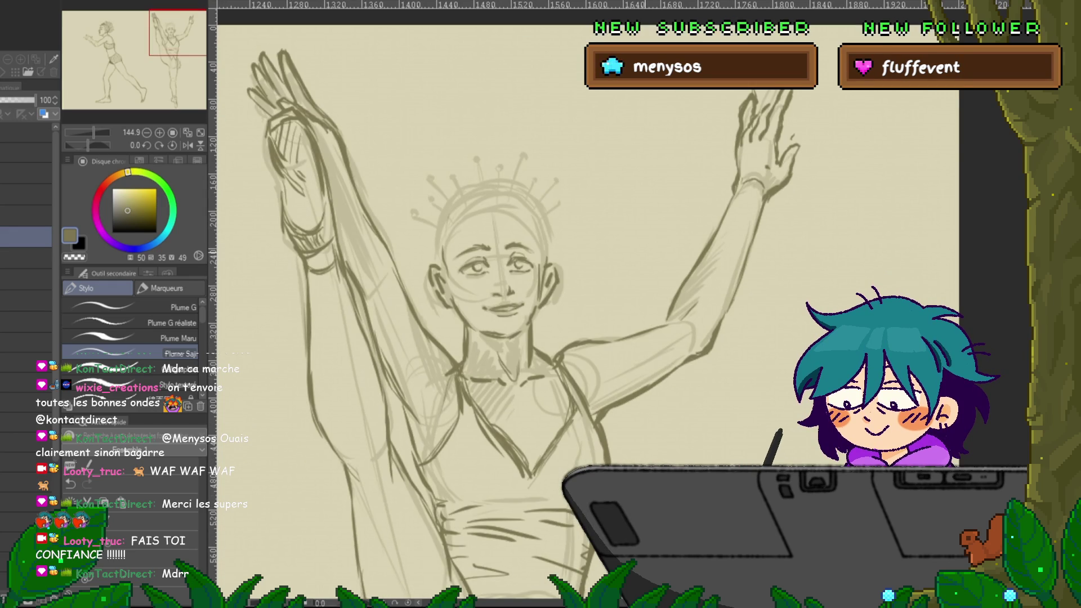
Lasso the mouth and transform it into a better position.
{"action": "key", "text": "m"}
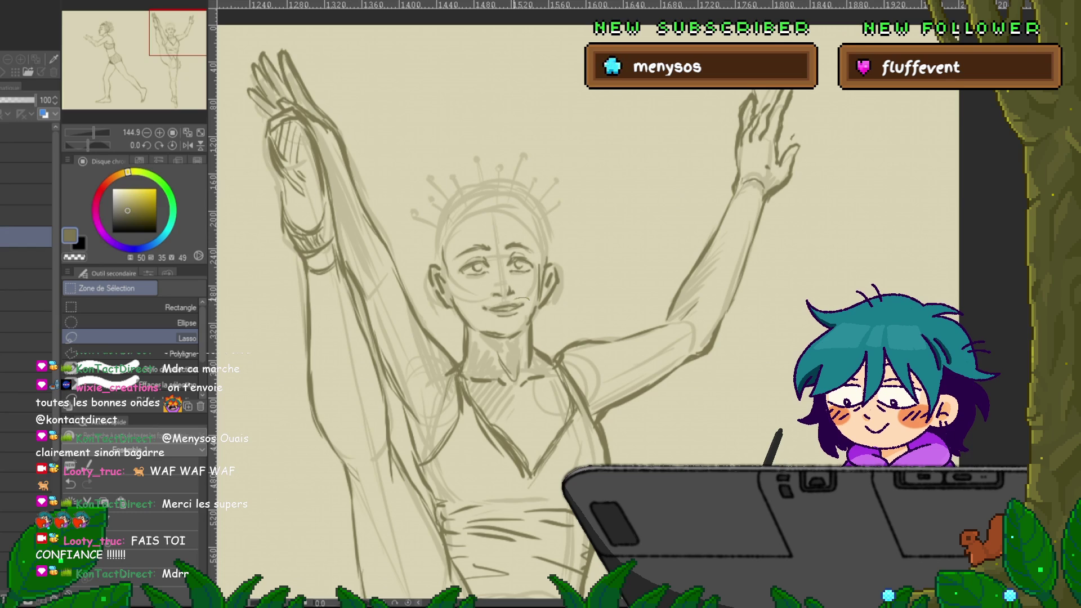
{"action": "mouse_move", "coordinate": [478, 308]}
{"action": "left_mouse_down"}
{"action": "mouse_move", "coordinate": [528, 310]}
{"action": "mouse_move", "coordinate": [499, 311]}
{"action": "left_mouse_up"}
{"action": "key", "text": "ctrl+t"}
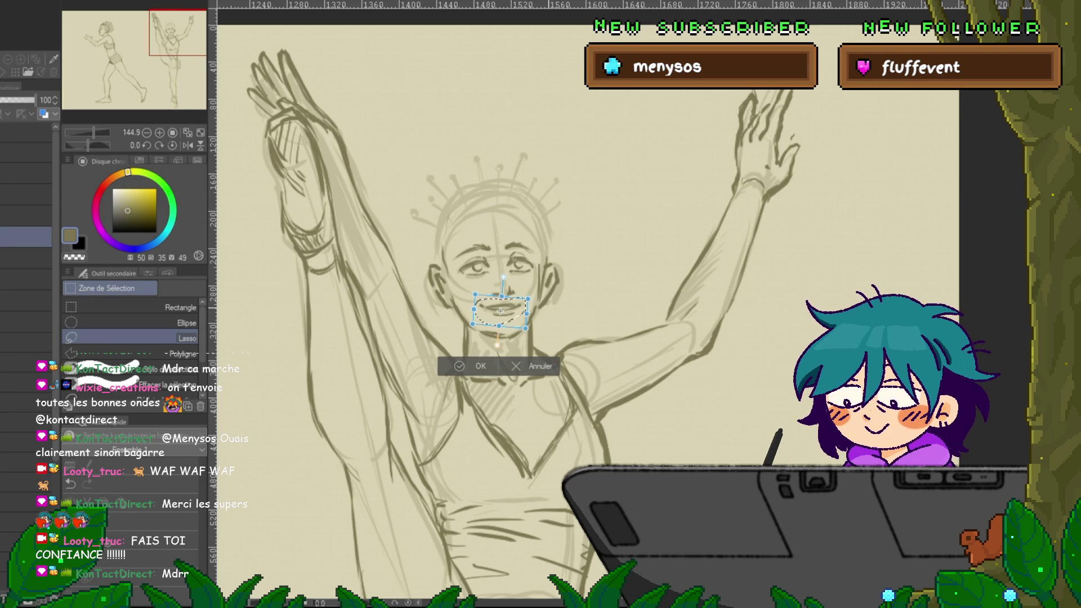
{"action": "key", "text": "Return"}
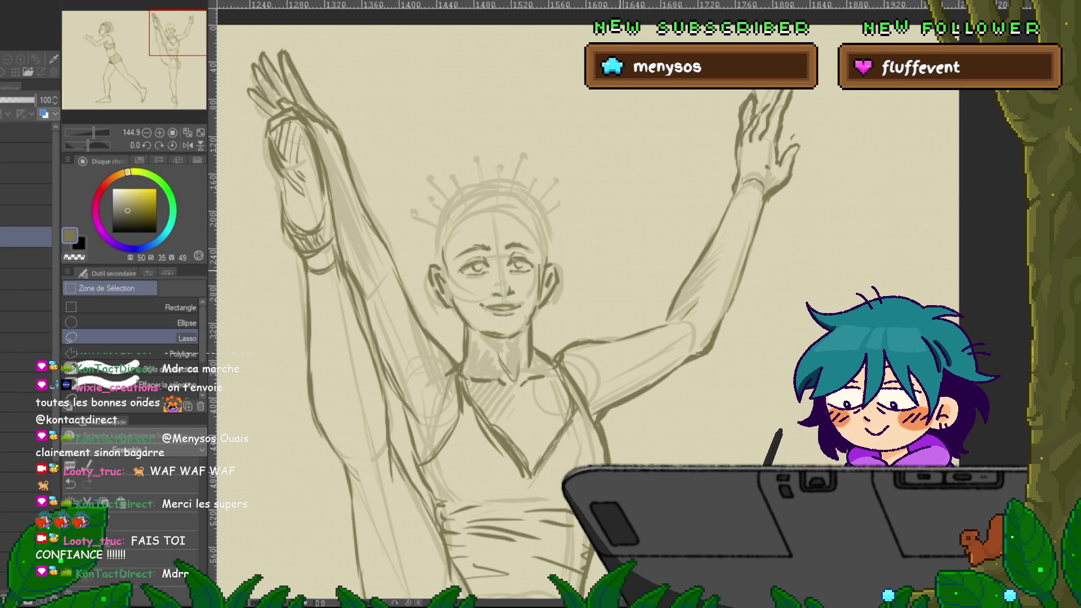
Hatch light shading along the forehead and hairline with the pencil.
{"action": "scroll", "coordinate": [563, 310], "scroll_direction": "up", "scroll_amount": 2}
{"action": "key", "text": "p"}
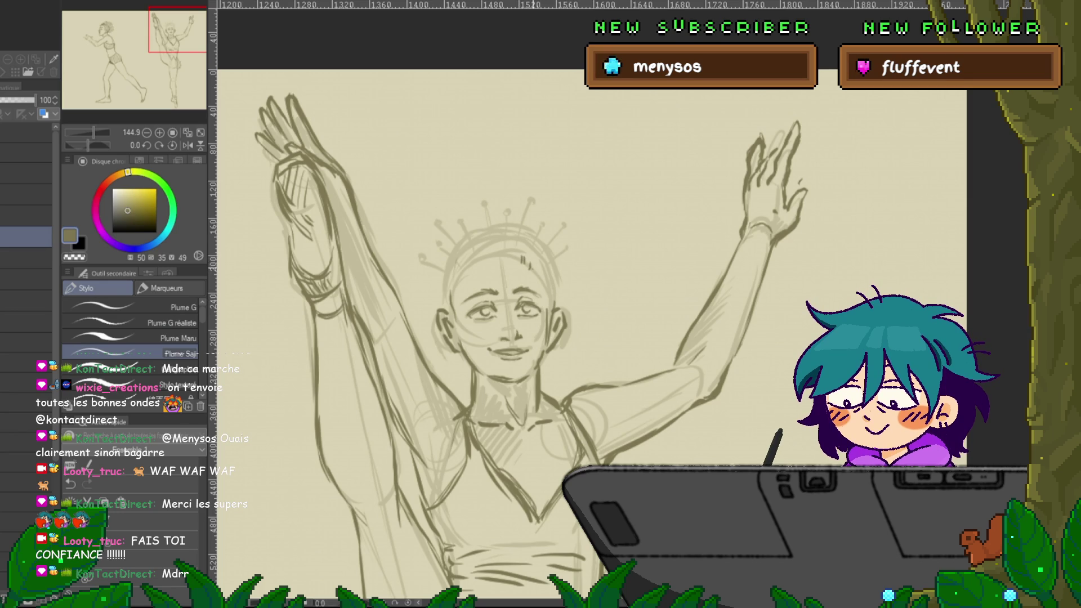
{"action": "left_click_drag", "start_coordinate": [522, 261], "coordinate": [540, 278]}
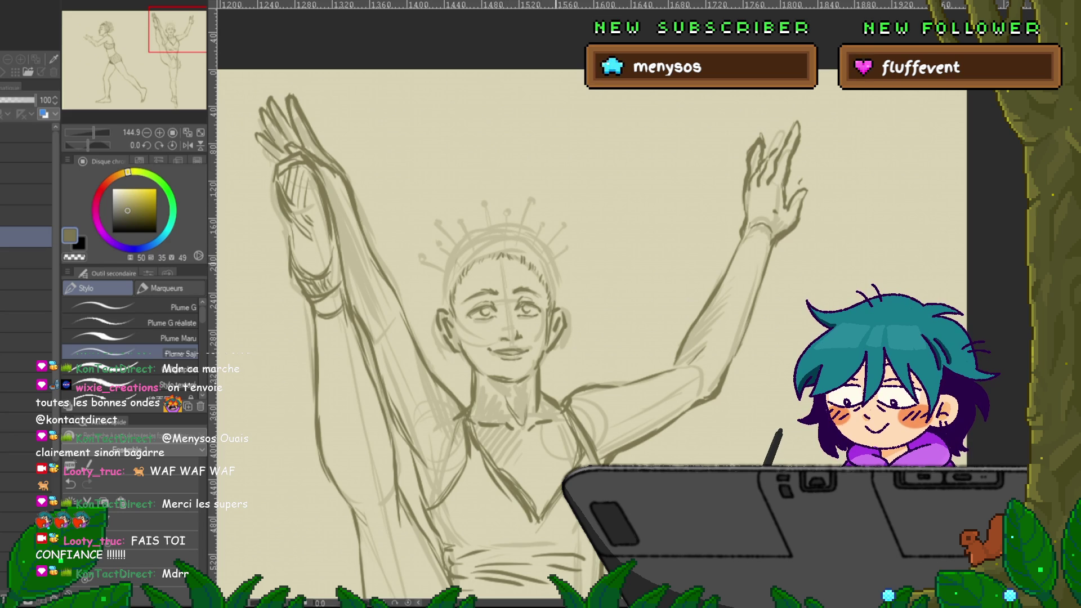
Draw the right dancer's hair bun and headpiece pins, moving the view up toward her crown.
{"action": "scroll", "coordinate": [588, 328], "scroll_direction": "up", "scroll_amount": 1}
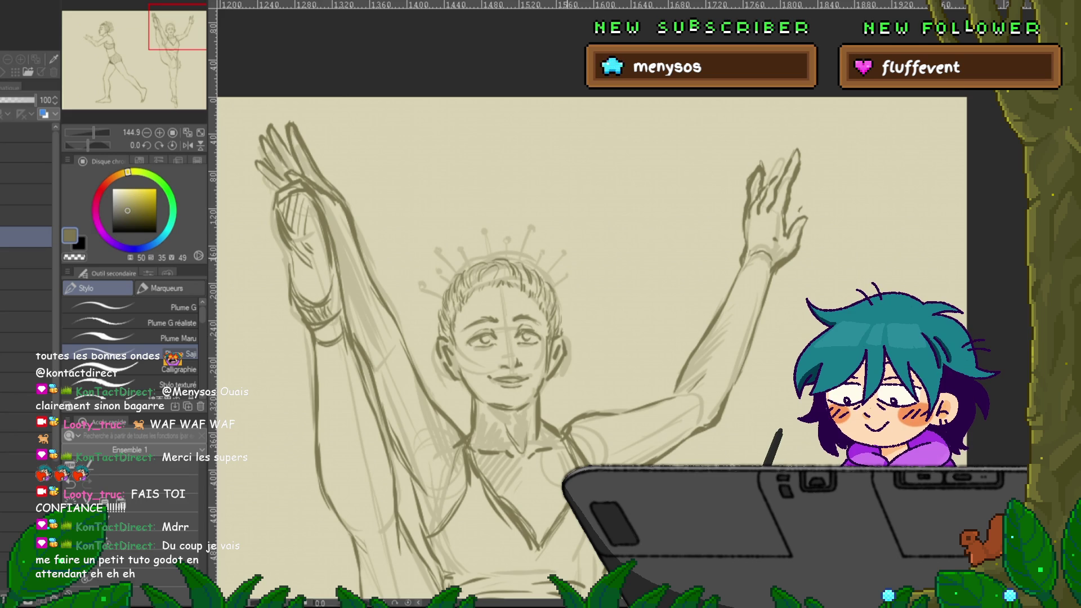
{"action": "scroll", "coordinate": [591, 338], "scroll_direction": "up", "scroll_amount": 1}
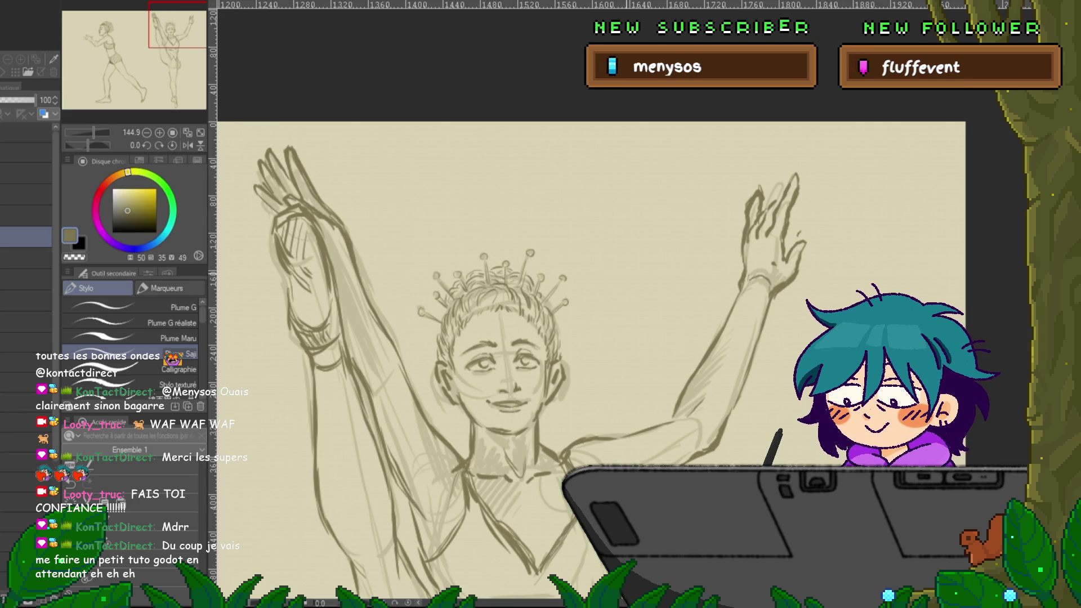
Add torso lines, then zoom out to about 37% to show both dancers on the page.
{"action": "scroll", "coordinate": [592, 360], "scroll_direction": "down", "scroll_amount": 3}
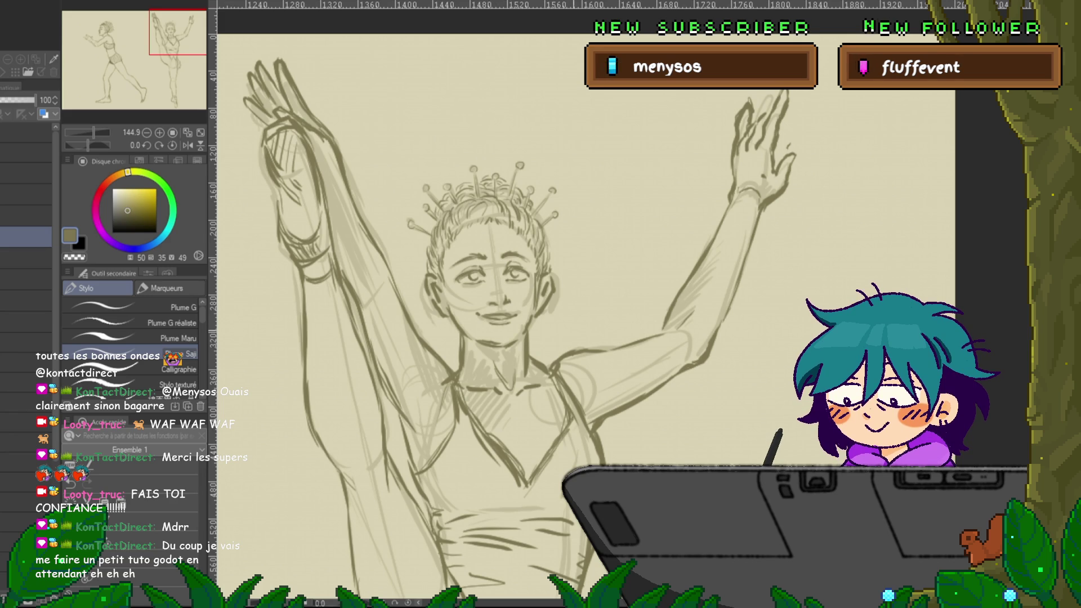
{"action": "scroll", "coordinate": [574, 298], "scroll_direction": "down", "scroll_amount": 2}
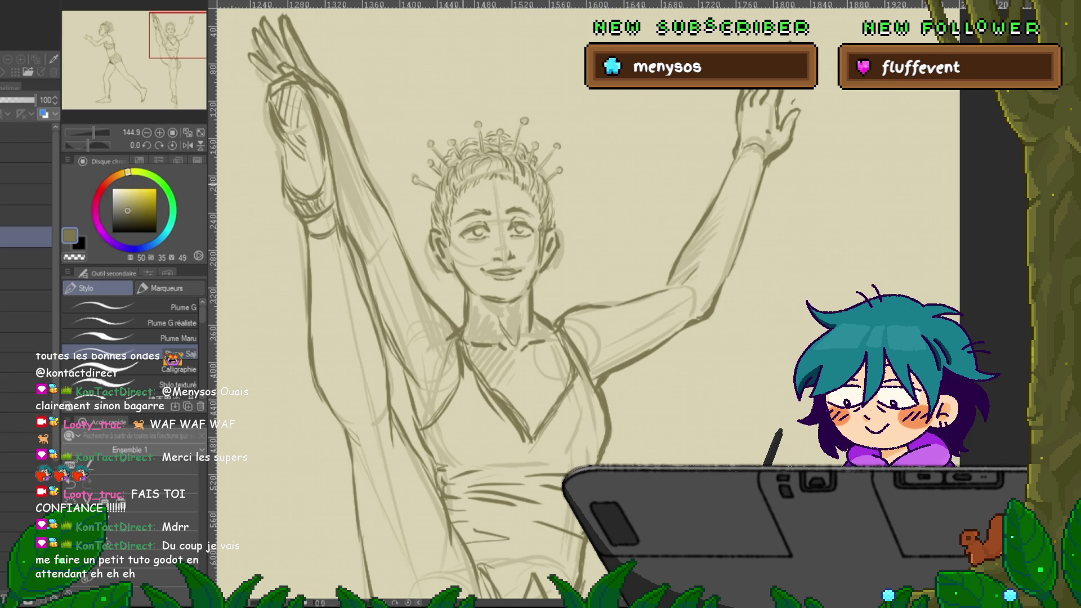
{"action": "scroll", "coordinate": [549, 338], "scroll_direction": "down", "scroll_amount": 5}
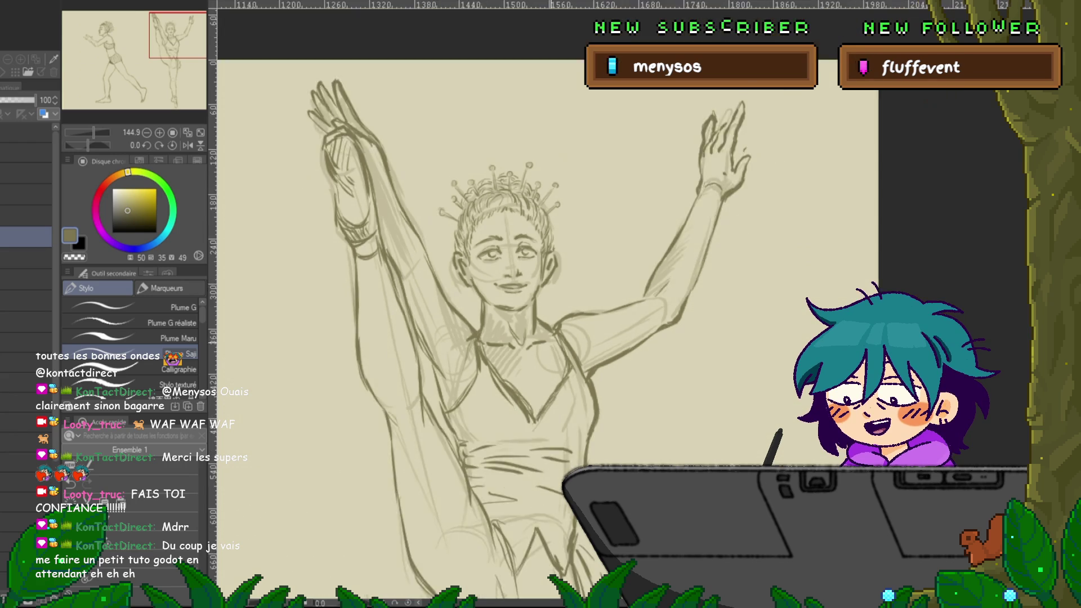
{"action": "scroll", "coordinate": [436, 417], "scroll_direction": "down", "scroll_amount": 2}
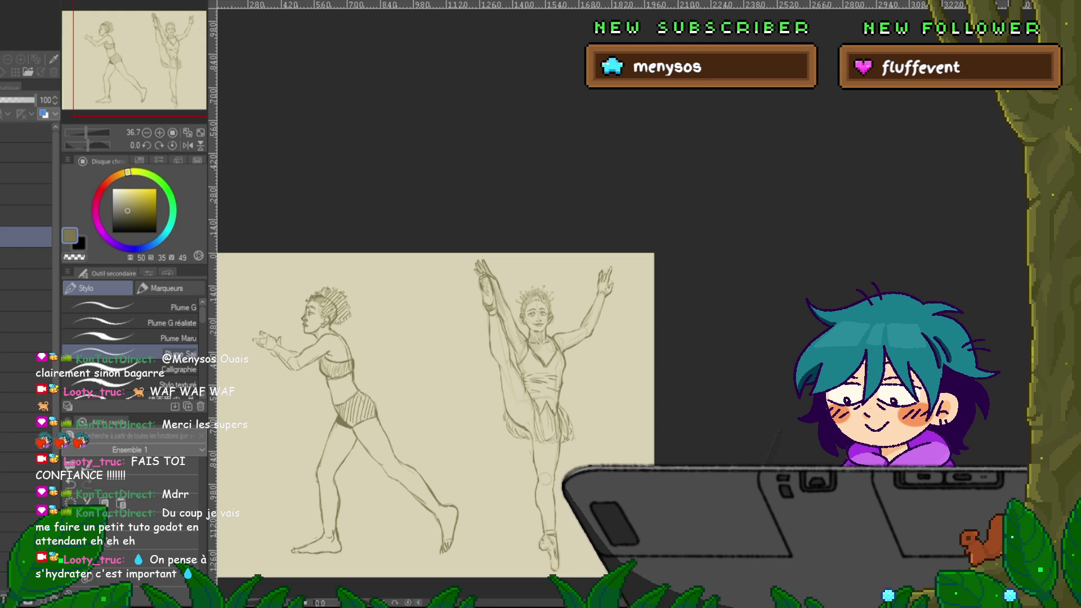
{"action": "scroll", "coordinate": [492, 493], "scroll_direction": "up", "scroll_amount": 3}
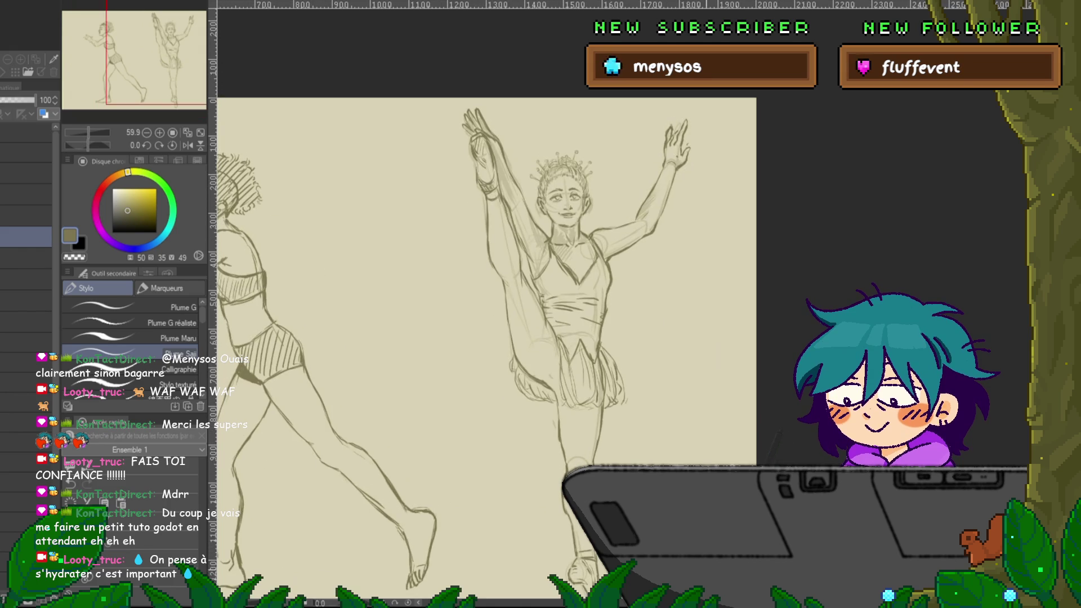
{"action": "scroll", "coordinate": [487, 344], "scroll_direction": "left", "scroll_amount": 3}
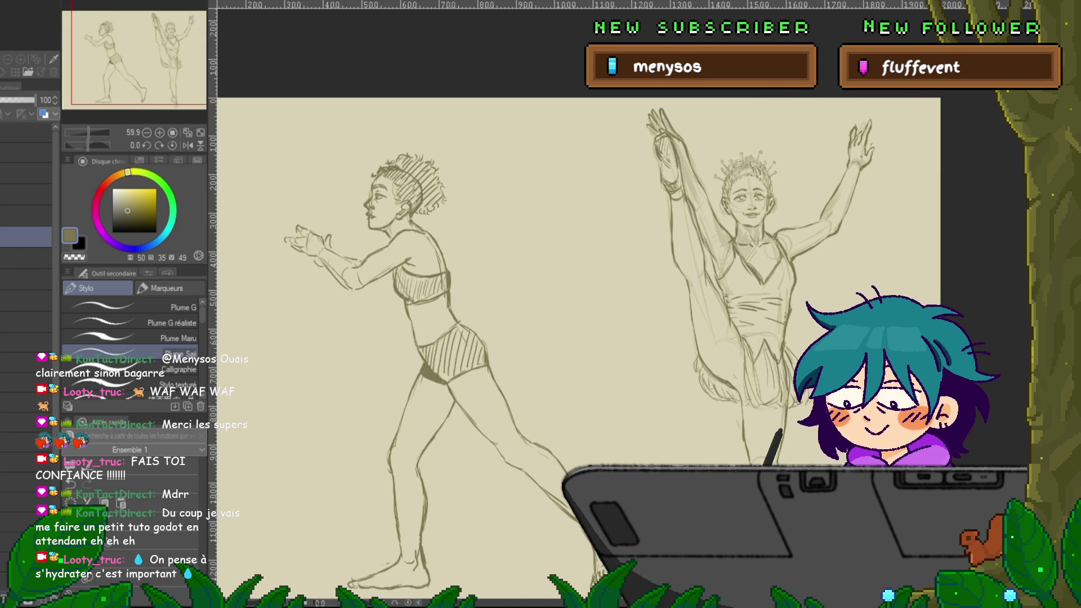
{"action": "scroll", "coordinate": [487, 343], "scroll_direction": "left", "scroll_amount": 3}
{"action": "scroll", "coordinate": [507, 343], "scroll_direction": "right", "scroll_amount": 3}
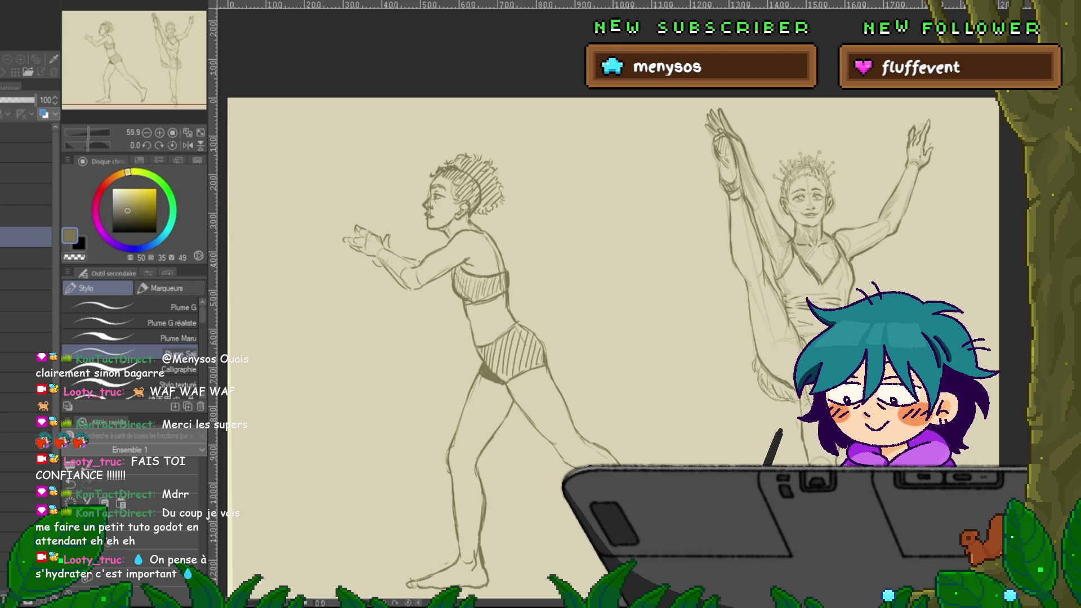
{"action": "left_click", "coordinate": [26, 256]}
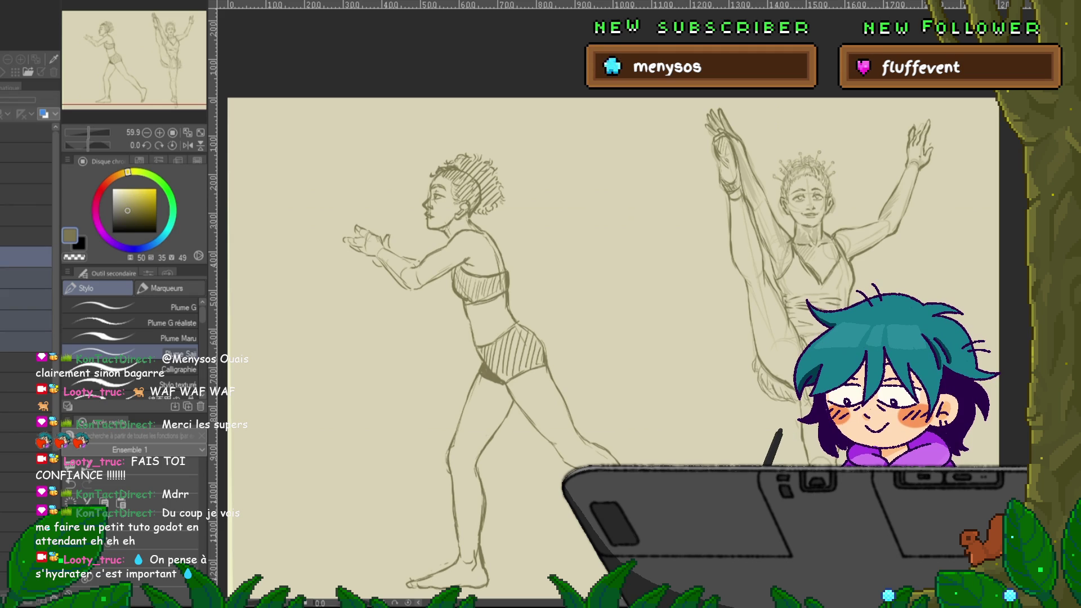
{"action": "left_click", "coordinate": [26, 237]}
{"action": "left_click_drag", "start_coordinate": [33, 100], "coordinate": [11, 100]}
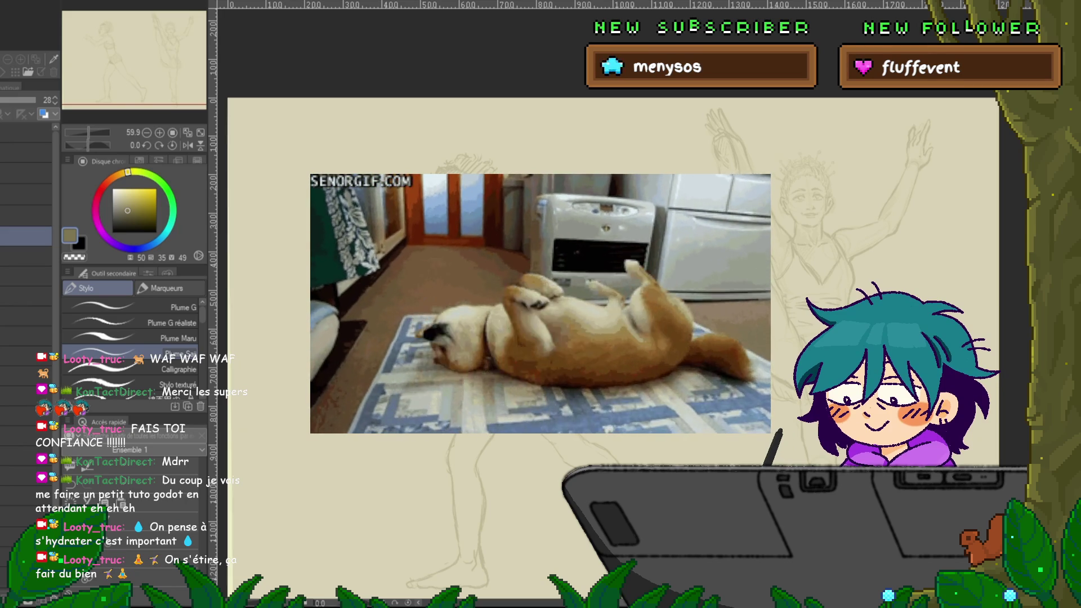
{"action": "left_click_drag", "start_coordinate": [12, 100], "coordinate": [35, 99]}
{"action": "scroll", "coordinate": [541, 304], "scroll_direction": "up", "scroll_amount": 1}
{"action": "scroll", "coordinate": [541, 304], "scroll_direction": "up", "scroll_amount": 1}
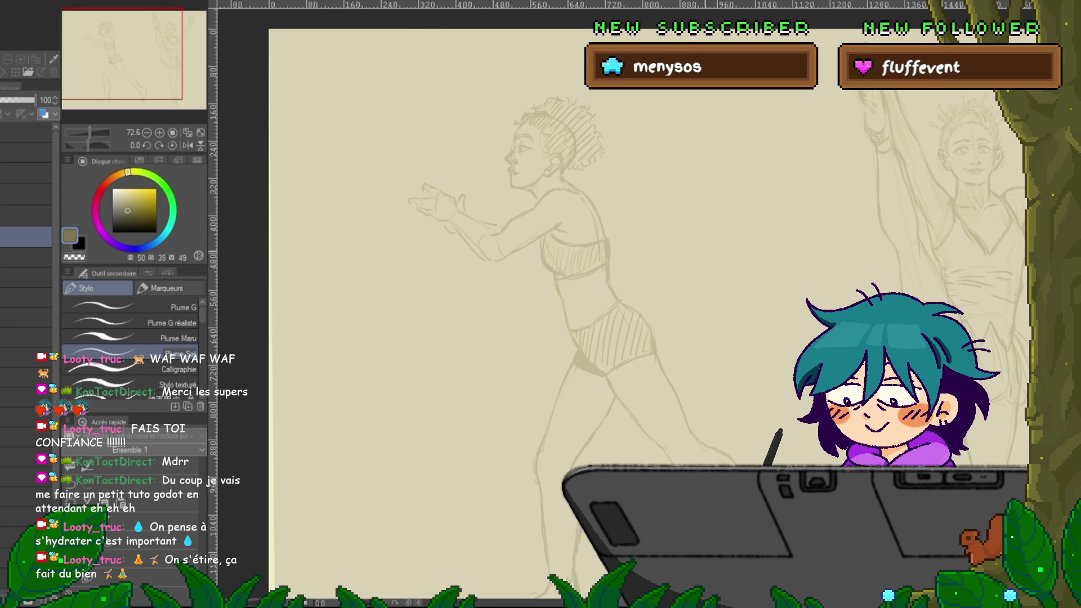
{"action": "left_click", "coordinate": [26, 257]}
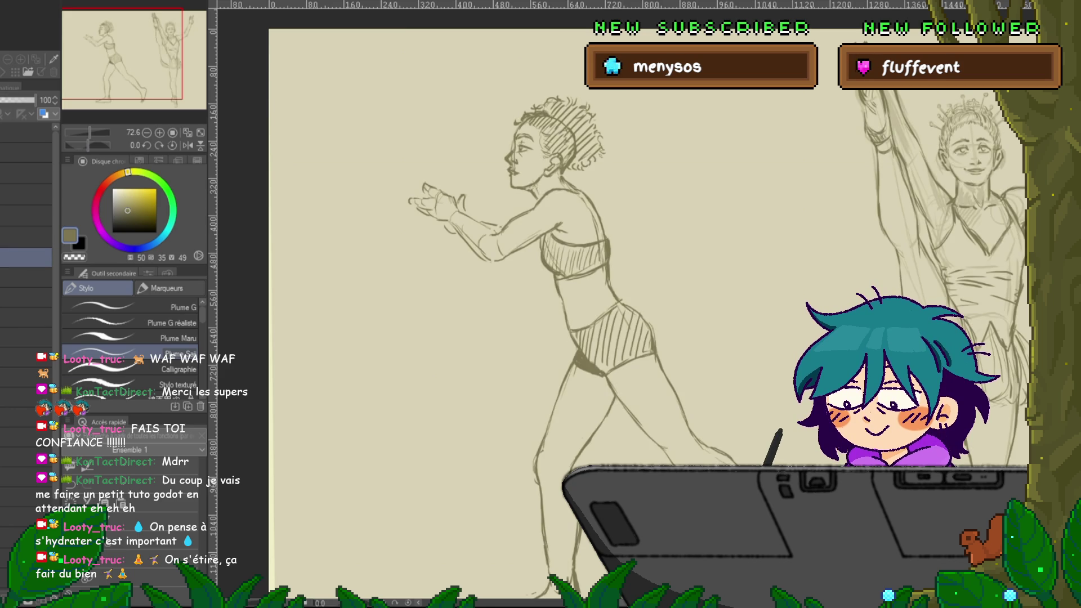
{"action": "scroll", "coordinate": [619, 304], "scroll_direction": "right", "scroll_amount": 10}
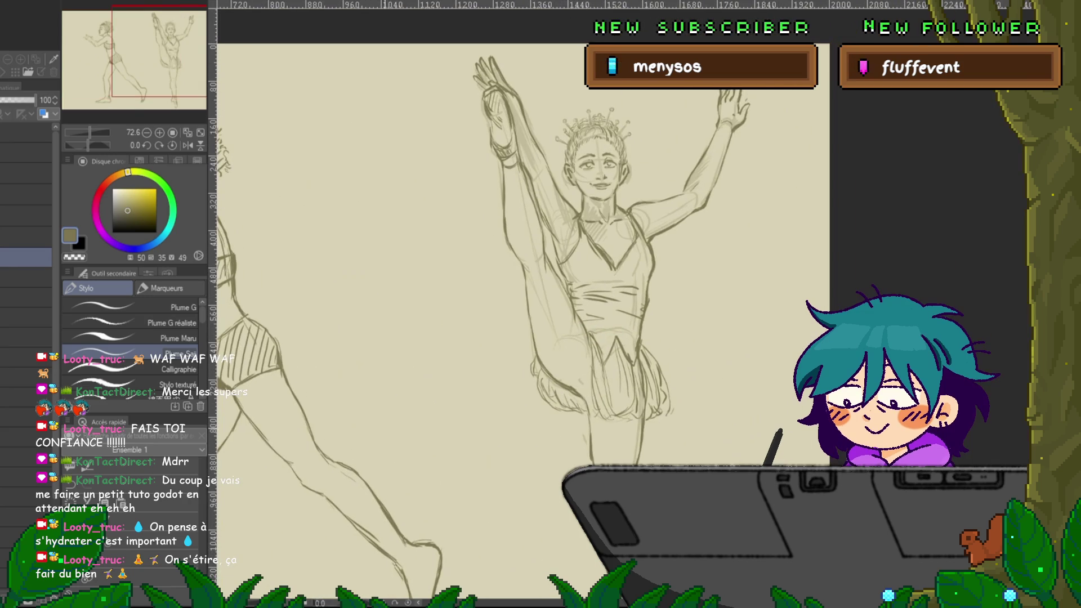
{"action": "scroll", "coordinate": [619, 304], "scroll_direction": "left", "scroll_amount": 10}
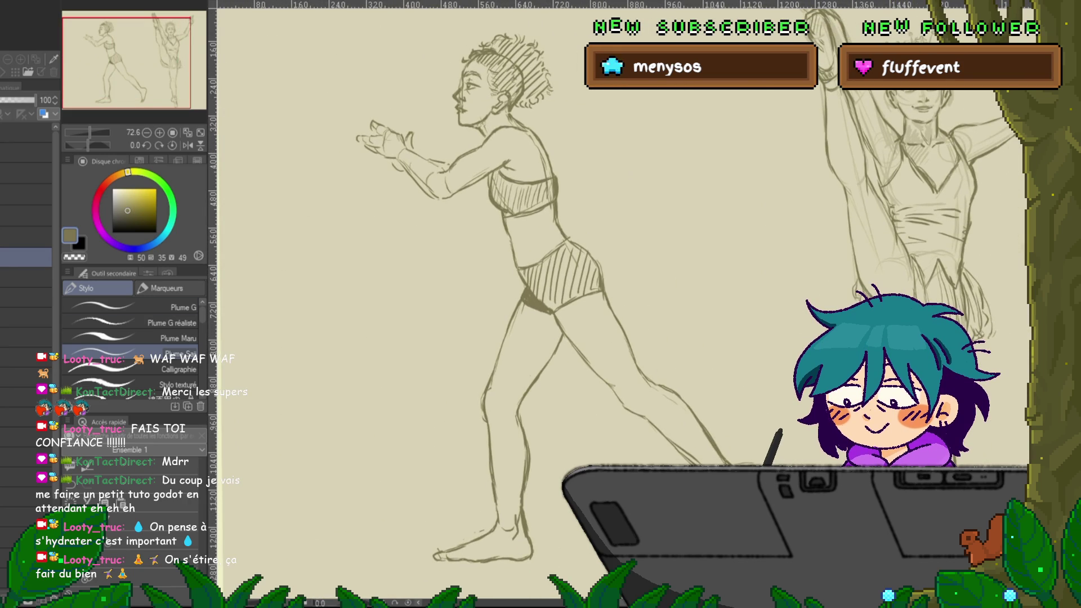
Hide the dancers' layer and sketch a new head circle with centre line, jaw and neck.
{"action": "key", "text": "Delete"}
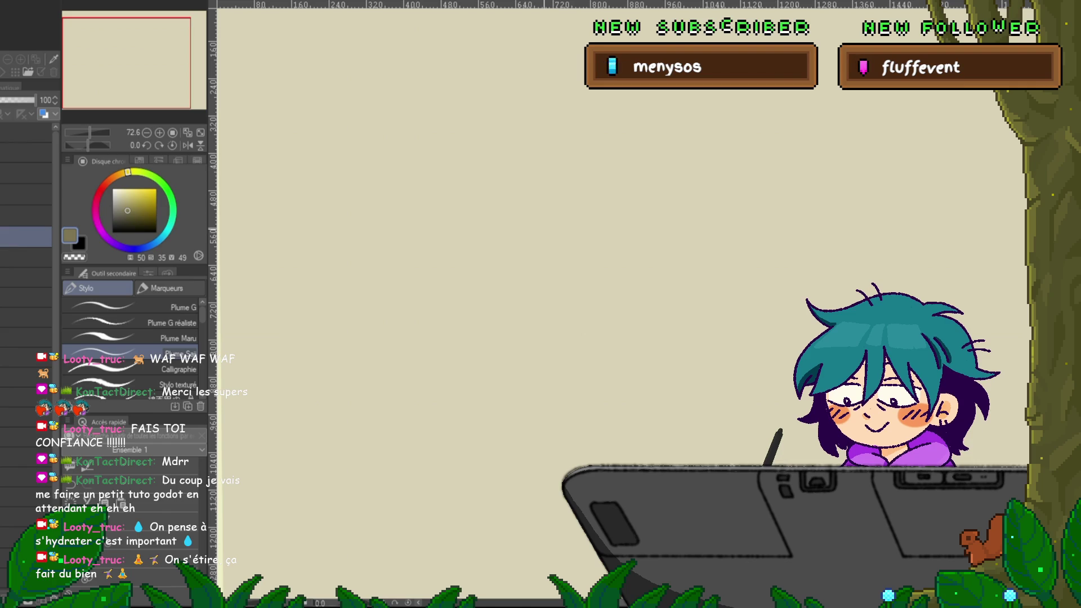
{"action": "mouse_move", "coordinate": [495, 184]}
{"action": "left_mouse_down"}
{"action": "mouse_move", "coordinate": [471, 218]}
{"action": "mouse_move", "coordinate": [484, 237]}
{"action": "left_mouse_up"}
{"action": "mouse_move", "coordinate": [487, 186]}
{"action": "left_mouse_down"}
{"action": "mouse_move", "coordinate": [519, 224]}
{"action": "mouse_move", "coordinate": [477, 186]}
{"action": "left_mouse_up"}
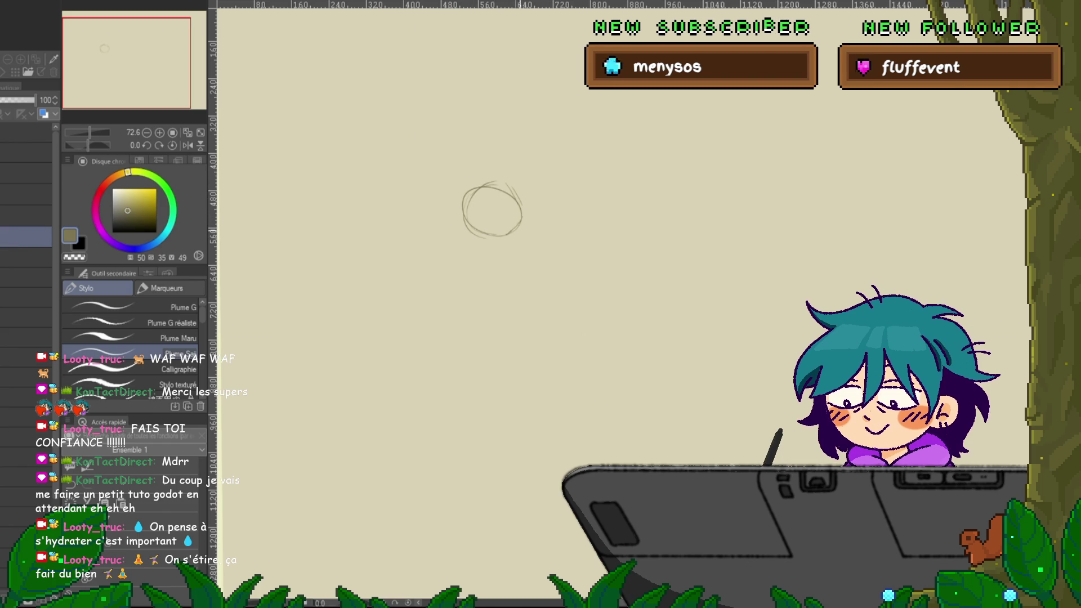
{"action": "left_click_drag", "start_coordinate": [471, 237], "coordinate": [516, 241]}
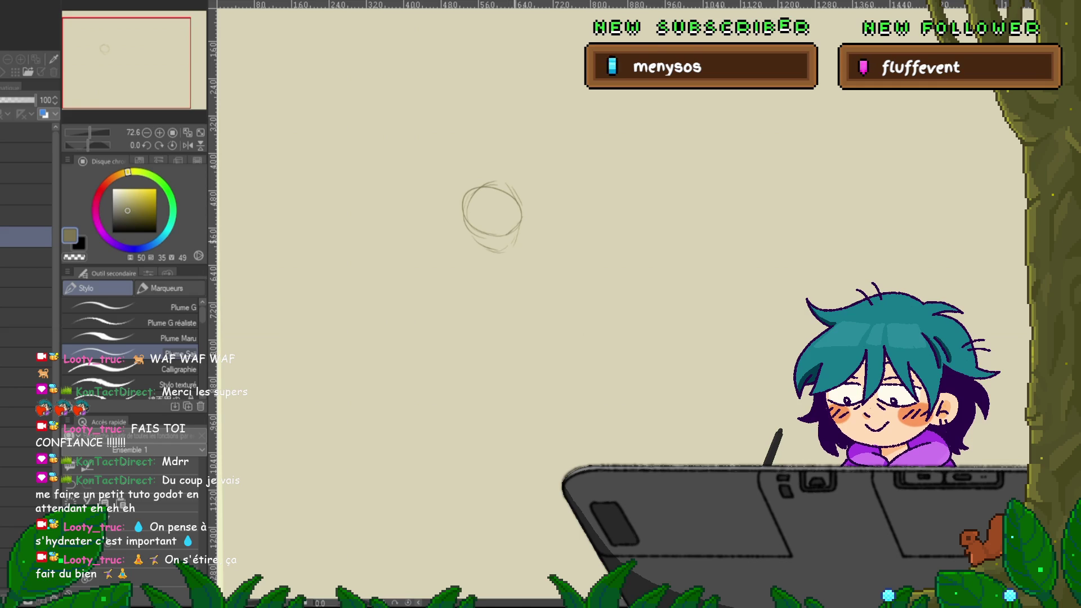
{"action": "left_click_drag", "start_coordinate": [498, 187], "coordinate": [507, 247]}
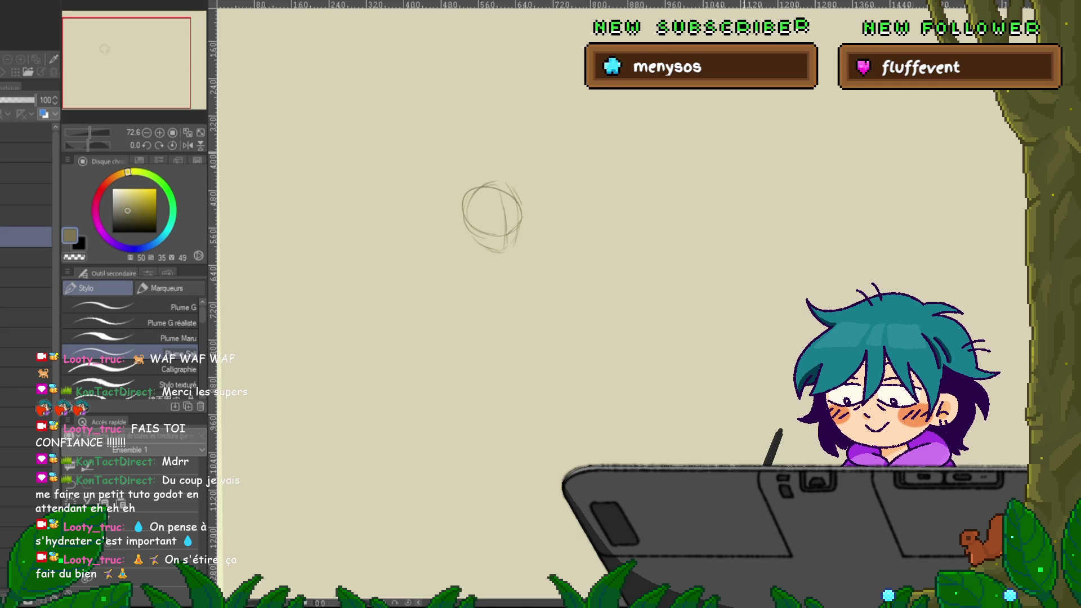
{"action": "scroll", "coordinate": [689, 256], "scroll_direction": "down", "scroll_amount": 2}
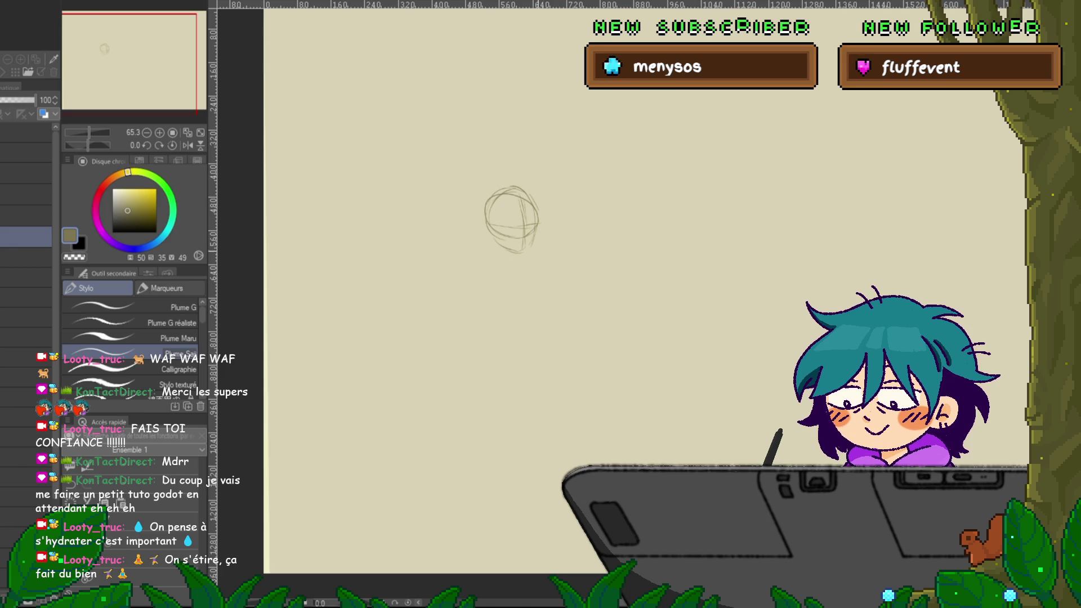
{"action": "left_click_drag", "start_coordinate": [489, 237], "coordinate": [506, 258]}
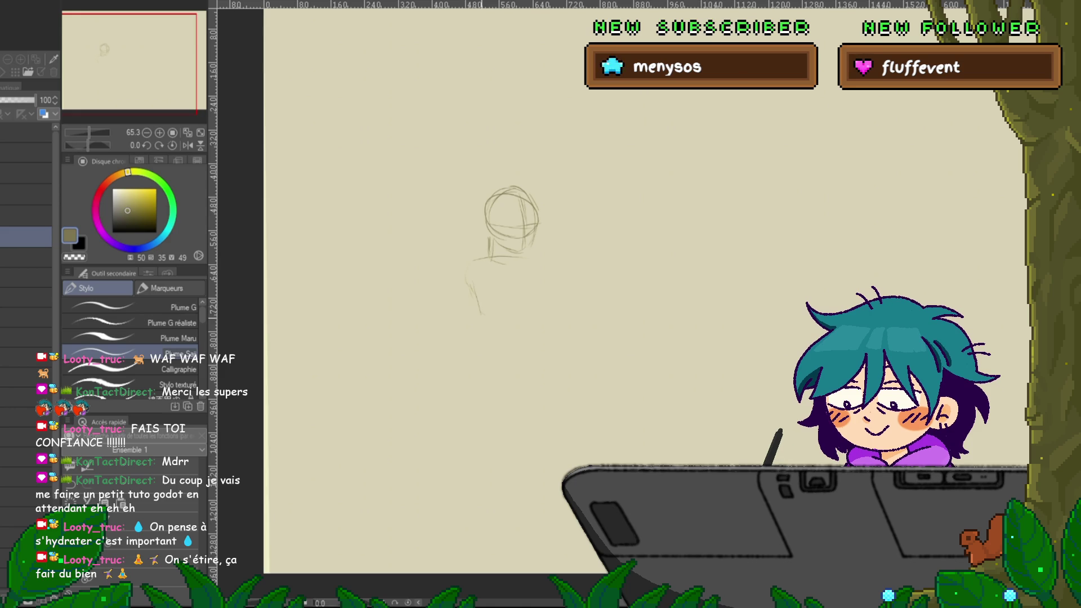
Draw the boxy torso's top, bottom and side edges with rounded shoulders below the head.
{"action": "left_click_drag", "start_coordinate": [478, 306], "coordinate": [504, 326]}
{"action": "left_click_drag", "start_coordinate": [466, 274], "coordinate": [546, 261]}
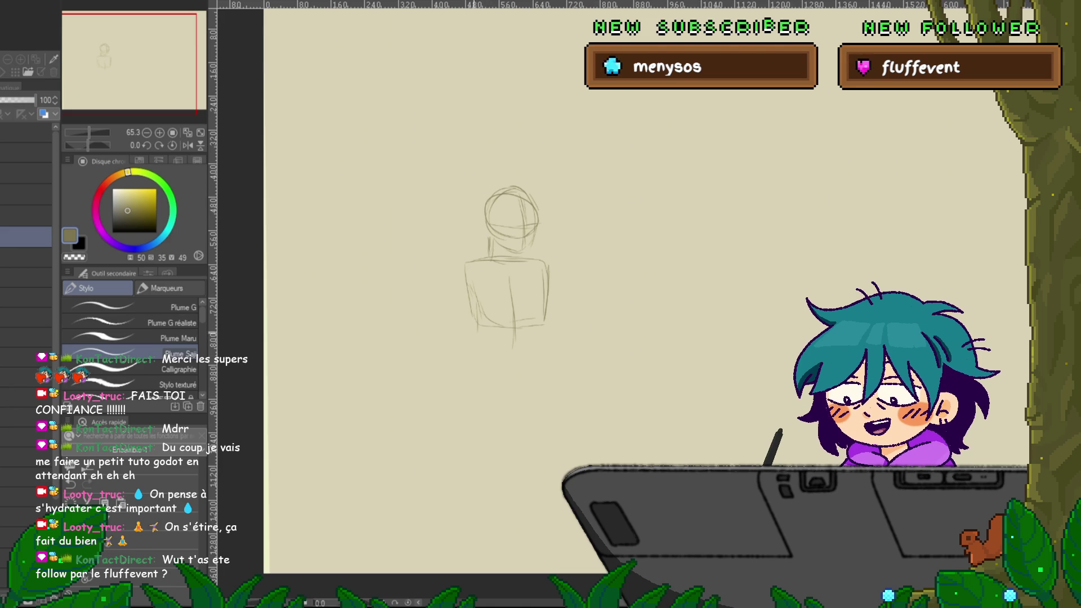
{"action": "left_click_drag", "start_coordinate": [471, 348], "coordinate": [536, 353]}
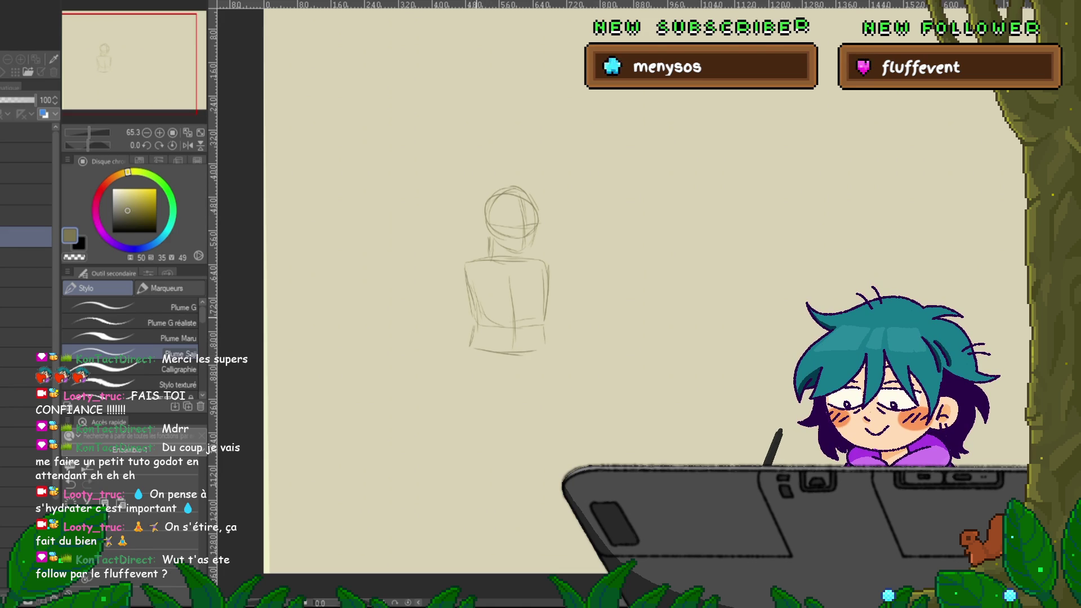
{"action": "left_click_drag", "start_coordinate": [471, 267], "coordinate": [476, 298]}
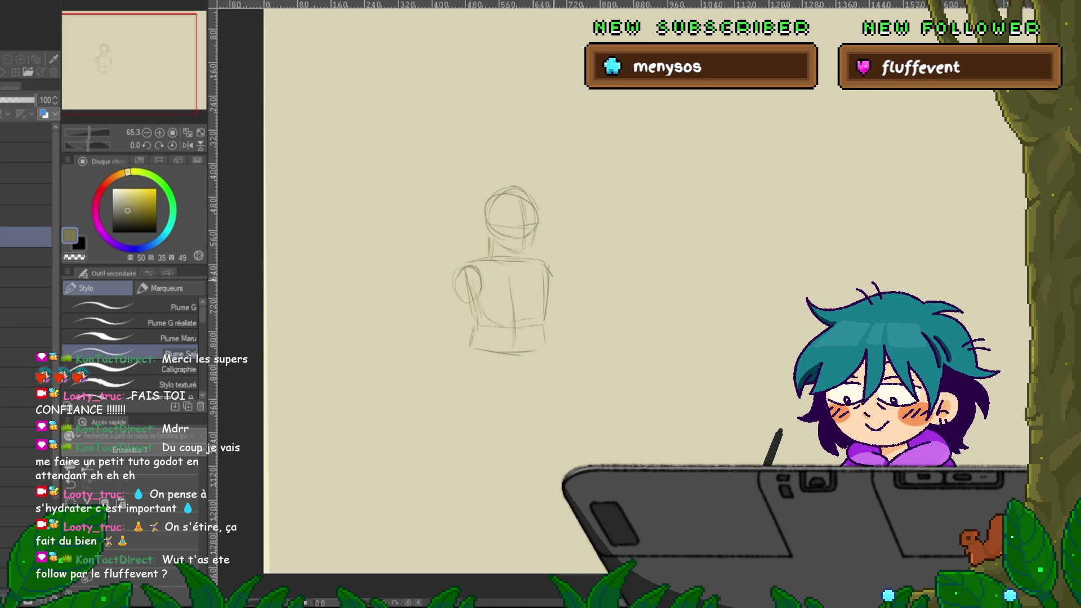
{"action": "left_click_drag", "start_coordinate": [545, 261], "coordinate": [550, 303]}
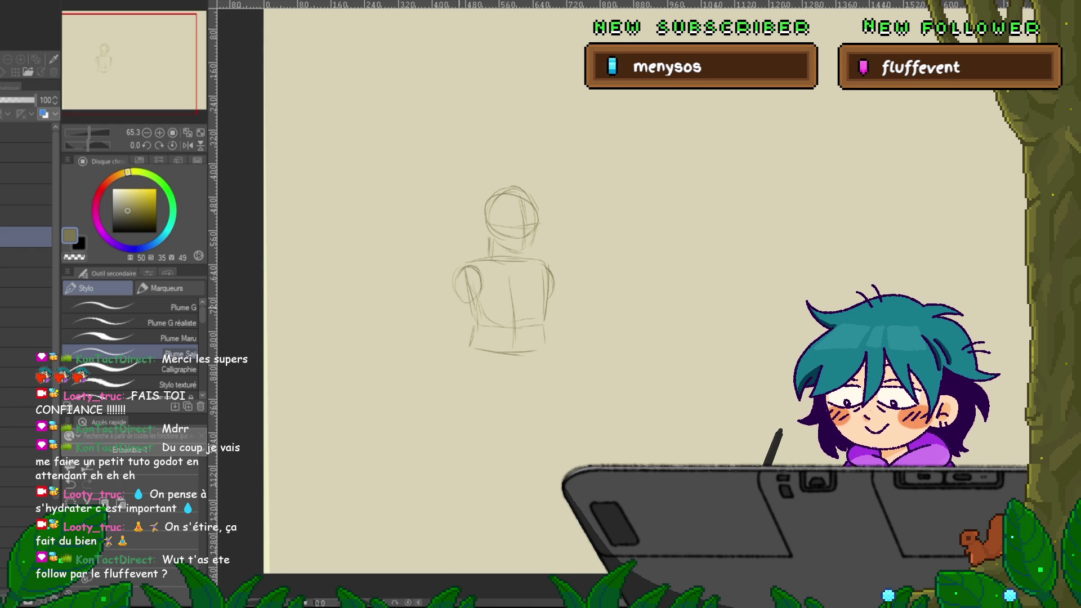
{"action": "left_click_drag", "start_coordinate": [461, 305], "coordinate": [469, 345]}
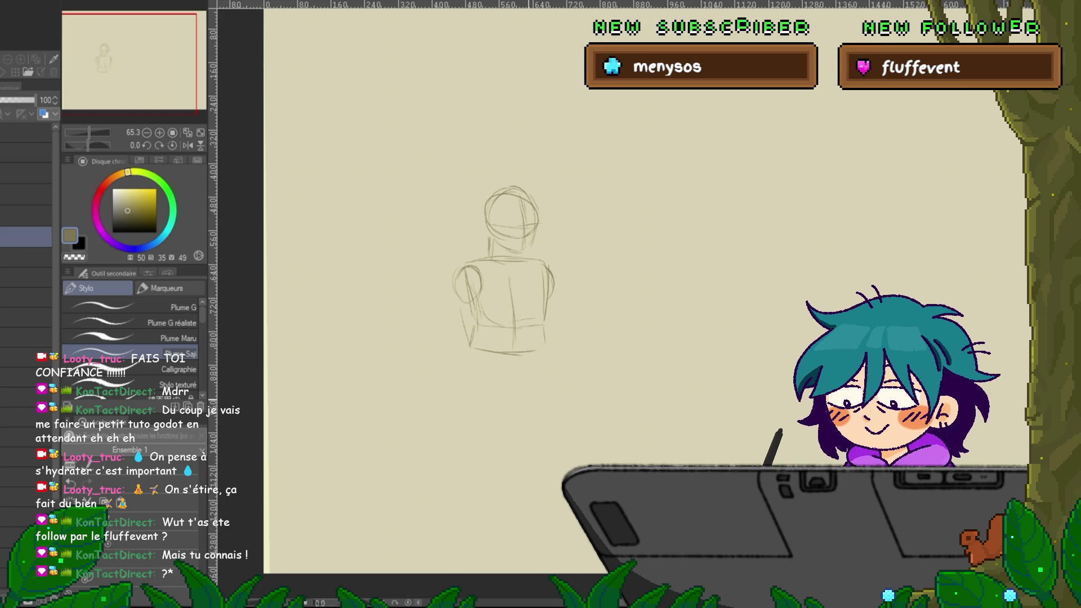
Lasso the head-and-torso sketch and move it up and slightly right, then return to the pencil.
{"action": "scroll", "coordinate": [436, 259], "scroll_direction": "right", "scroll_amount": 3}
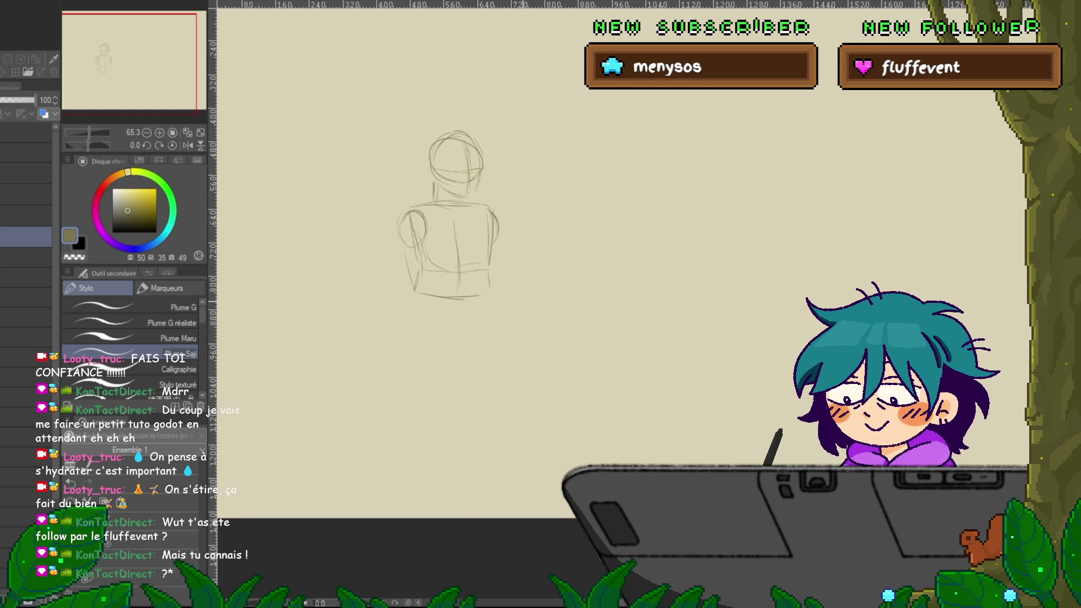
{"action": "scroll", "coordinate": [436, 259], "scroll_direction": "down", "scroll_amount": 1}
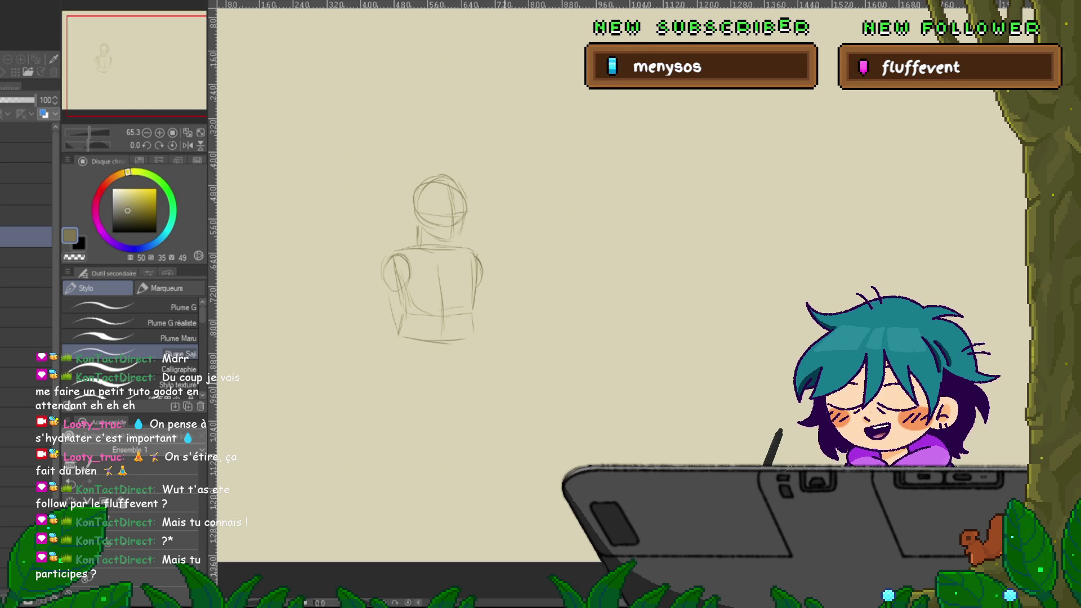
{"action": "left_click_drag", "start_coordinate": [428, 265], "coordinate": [410, 227]}
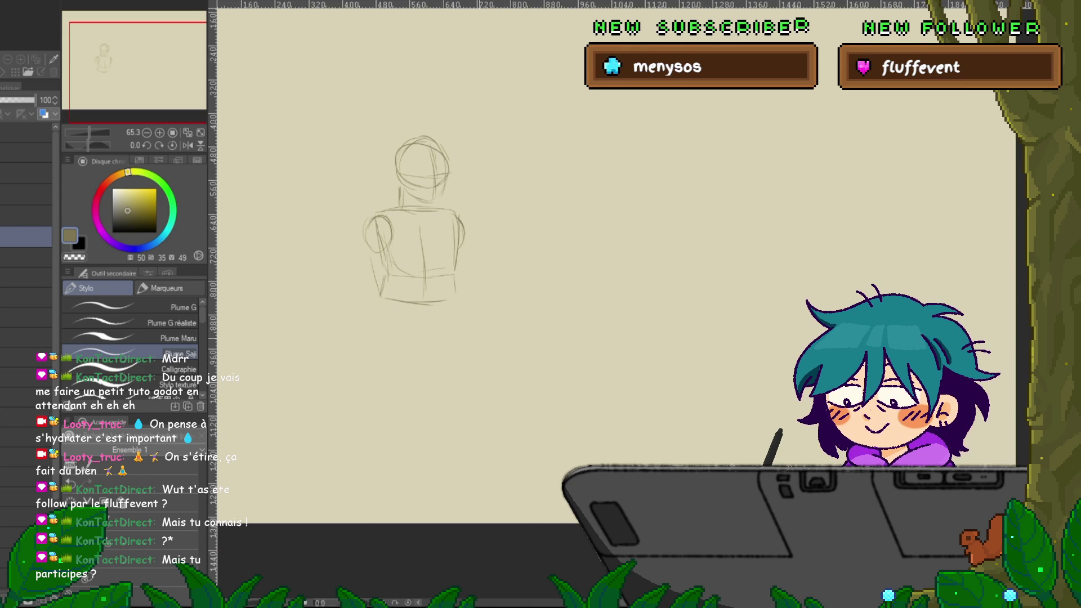
{"action": "key", "text": "m"}
{"action": "mouse_move", "coordinate": [525, 186]}
{"action": "left_mouse_down"}
{"action": "mouse_move", "coordinate": [327, 293]}
{"action": "mouse_move", "coordinate": [524, 192]}
{"action": "left_mouse_up"}
{"action": "key", "text": "ctrl+t"}
{"action": "mouse_move", "coordinate": [426, 237]}
{"action": "left_mouse_down"}
{"action": "mouse_move", "coordinate": [439, 136]}
{"action": "mouse_move", "coordinate": [445, 147]}
{"action": "left_mouse_up"}
{"action": "key", "text": "Return"}
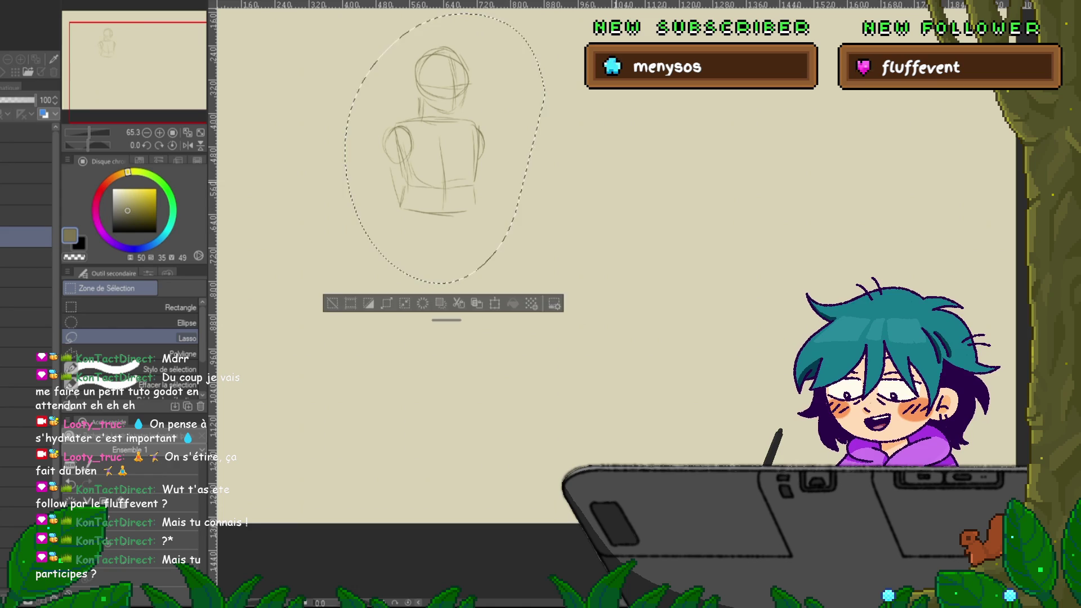
{"action": "key", "text": "p"}
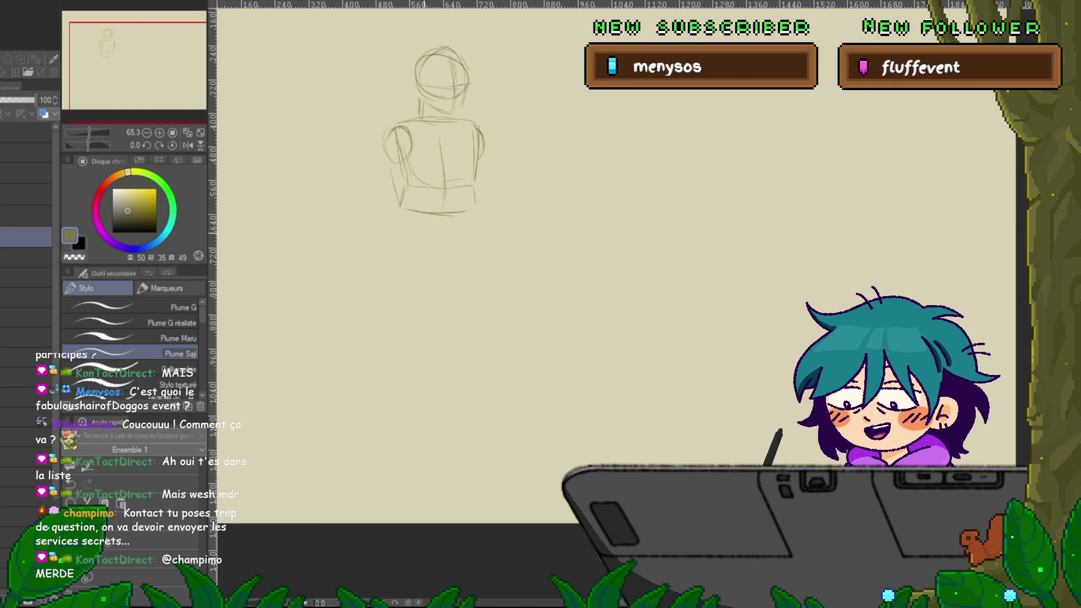
Draw both hip lines, the skirt's right edge, and kneeling legs with a knee bent right.
{"action": "left_click_drag", "start_coordinate": [401, 204], "coordinate": [381, 275]}
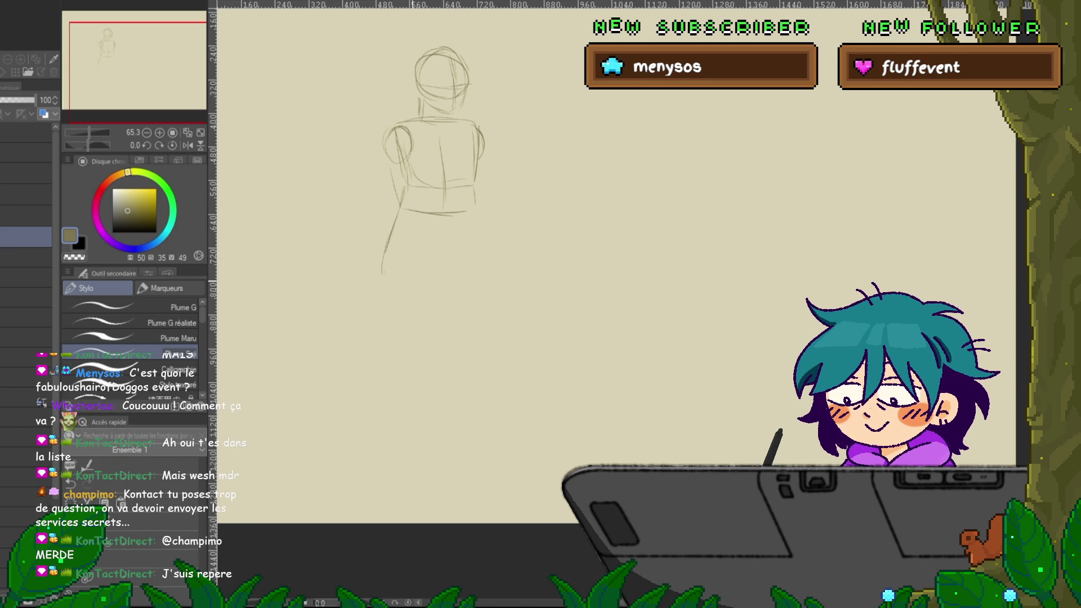
{"action": "mouse_move", "coordinate": [476, 213]}
{"action": "left_mouse_down"}
{"action": "mouse_move", "coordinate": [483, 244]}
{"action": "mouse_move", "coordinate": [449, 284]}
{"action": "left_mouse_up"}
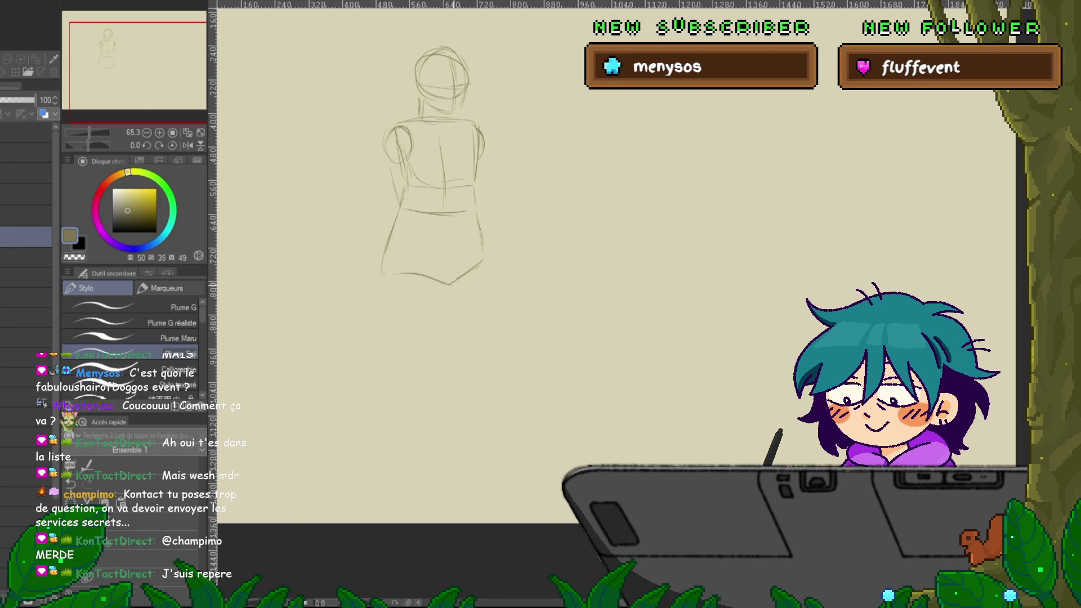
{"action": "left_click_drag", "start_coordinate": [480, 229], "coordinate": [487, 259]}
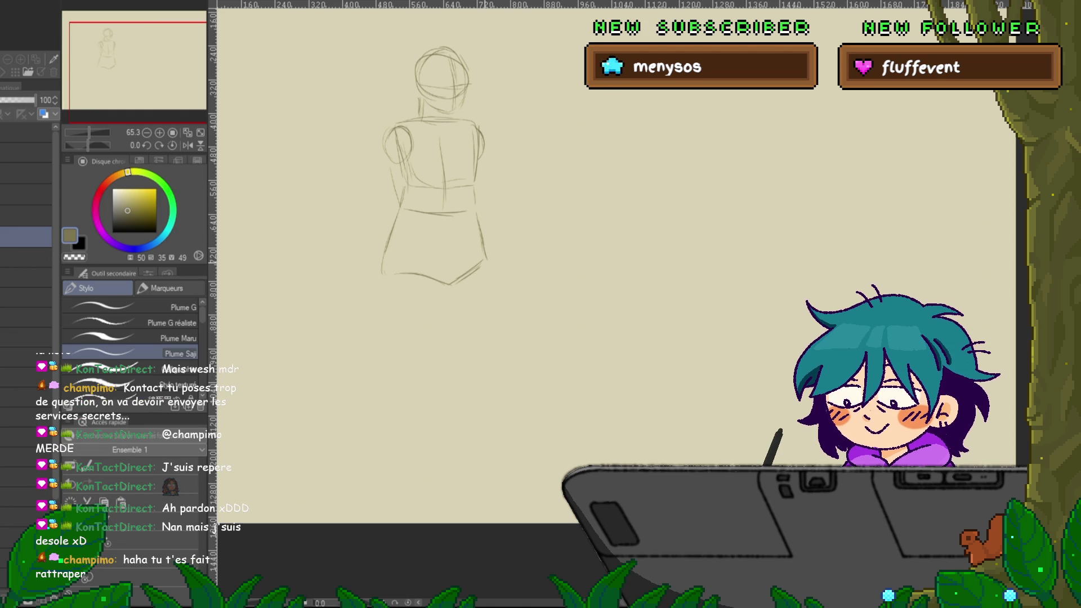
{"action": "mouse_move", "coordinate": [383, 286]}
{"action": "left_mouse_down"}
{"action": "mouse_move", "coordinate": [428, 341]}
{"action": "mouse_move", "coordinate": [478, 359]}
{"action": "left_mouse_up"}
{"action": "left_click_drag", "start_coordinate": [454, 285], "coordinate": [502, 375]}
{"action": "left_click_drag", "start_coordinate": [506, 282], "coordinate": [539, 346]}
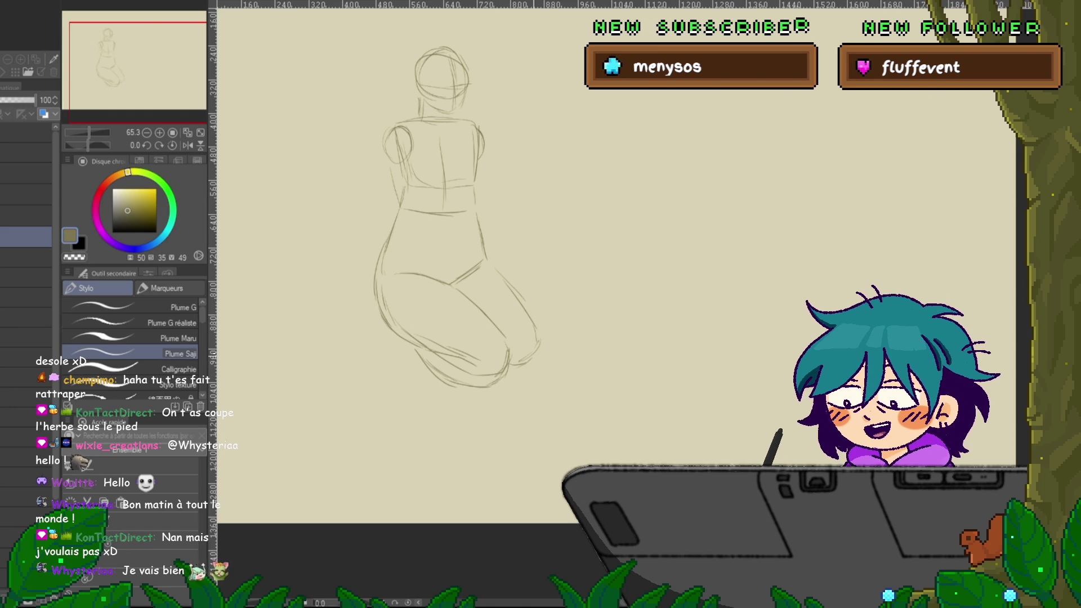
Sketch the bent left arm, hair shapes on both sides of the head, and a firmer right shoulder.
{"action": "scroll", "coordinate": [619, 271], "scroll_direction": "up", "scroll_amount": 1}
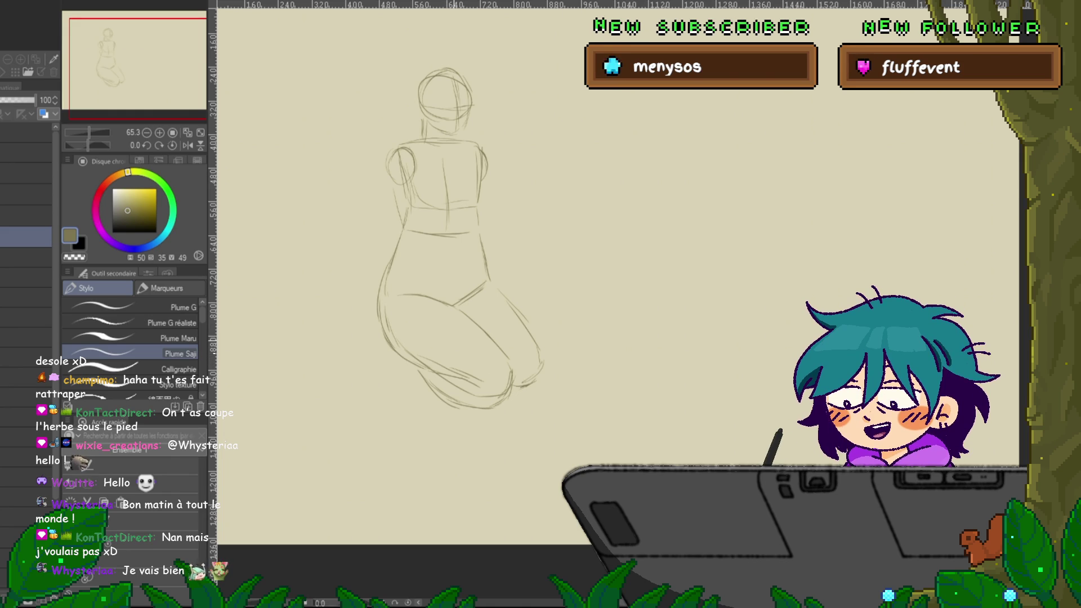
{"action": "scroll", "coordinate": [450, 282], "scroll_direction": "up", "scroll_amount": 1}
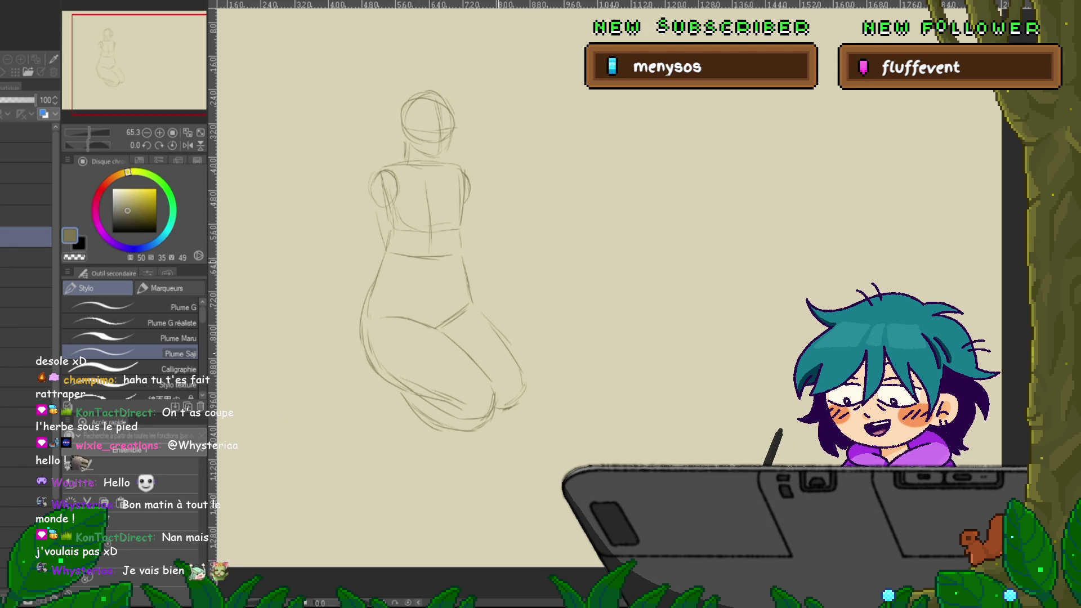
{"action": "scroll", "coordinate": [439, 264], "scroll_direction": "up", "scroll_amount": 1}
{"action": "left_click_drag", "start_coordinate": [356, 216], "coordinate": [369, 264]}
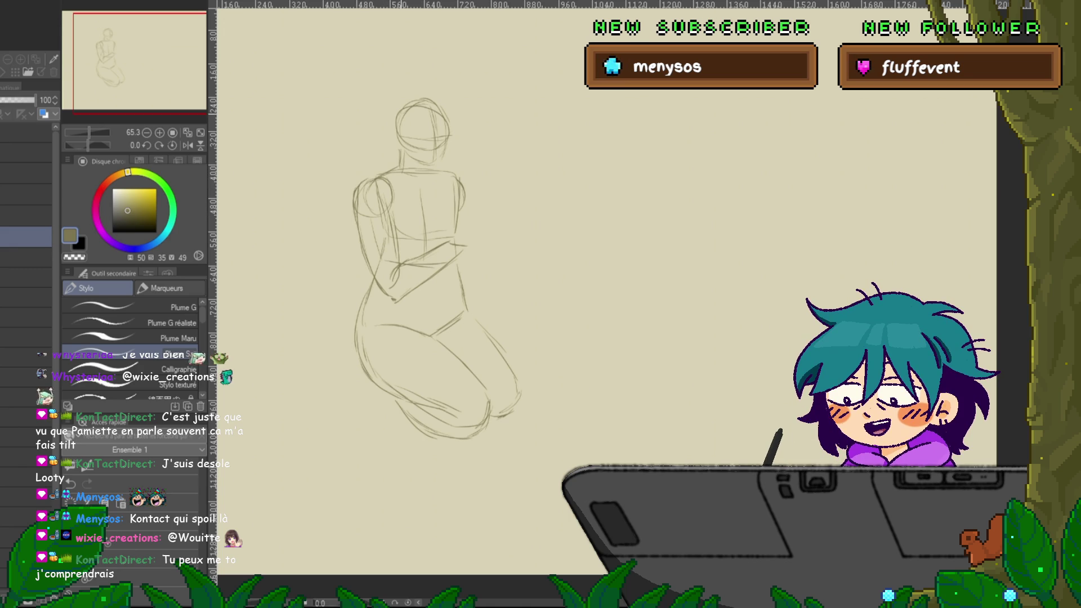
{"action": "left_click_drag", "start_coordinate": [401, 88], "coordinate": [390, 126]}
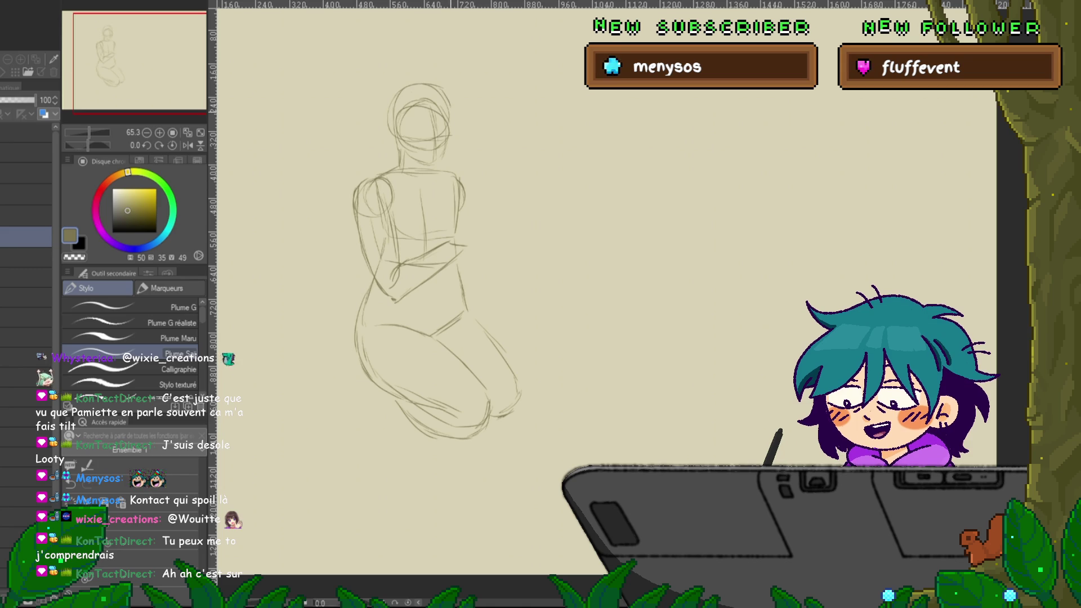
{"action": "left_click_drag", "start_coordinate": [453, 116], "coordinate": [449, 149]}
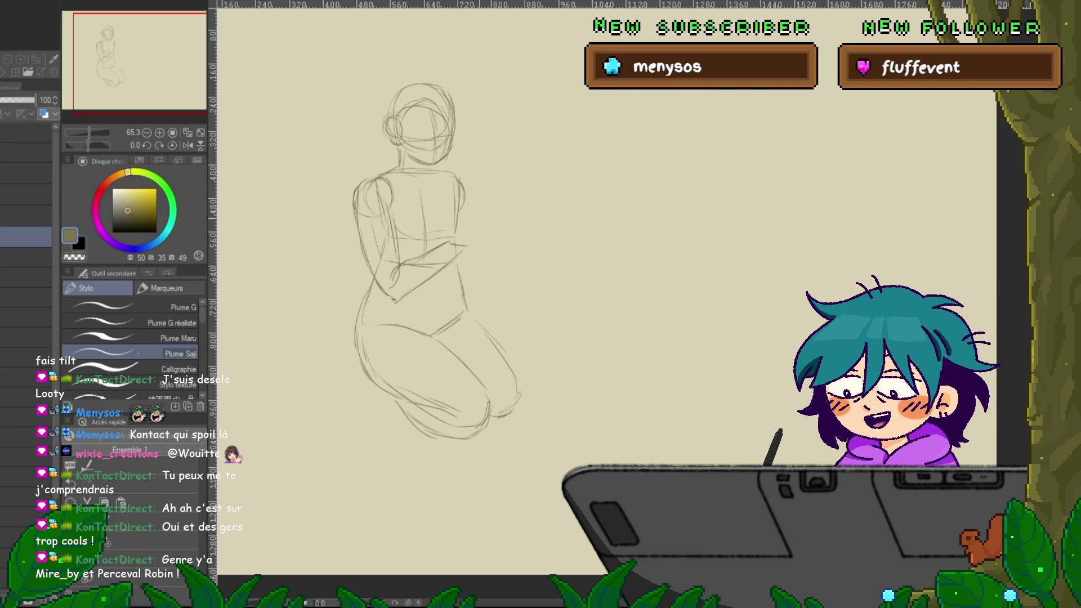
{"action": "left_click_drag", "start_coordinate": [461, 179], "coordinate": [465, 212]}
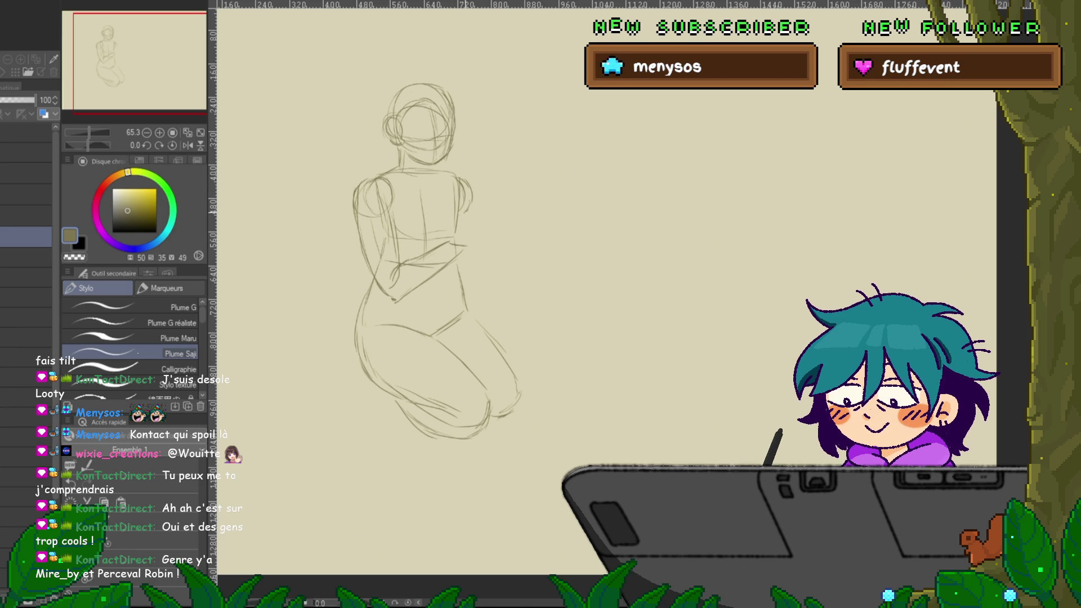
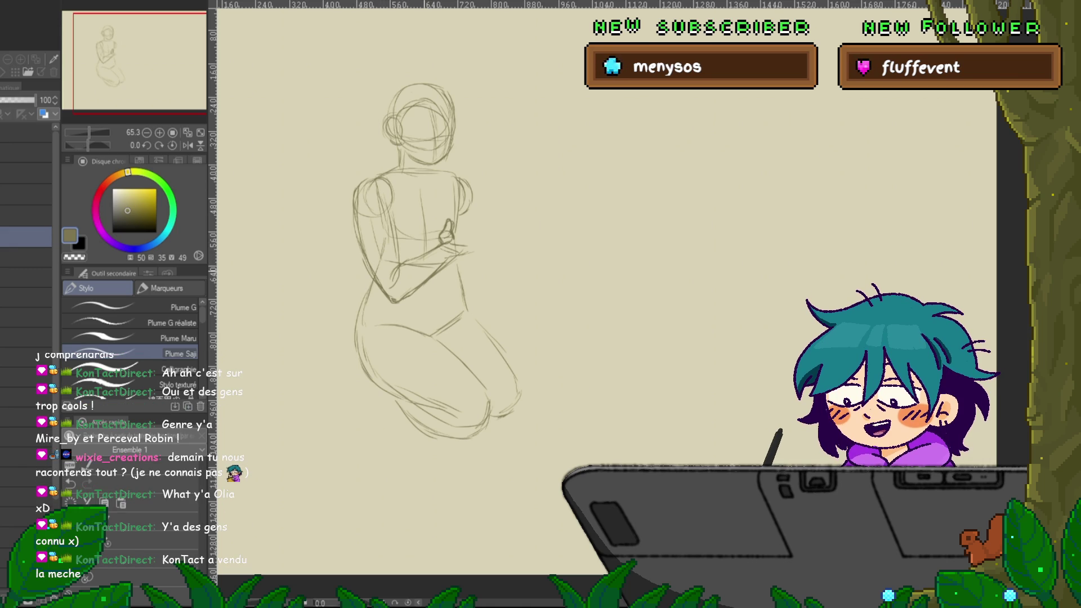
Reframe the canvas and sketch a cupped-hand stroke in front of the figure's chest.
{"action": "left_click_drag", "start_coordinate": [405, 270], "coordinate": [375, 291]}
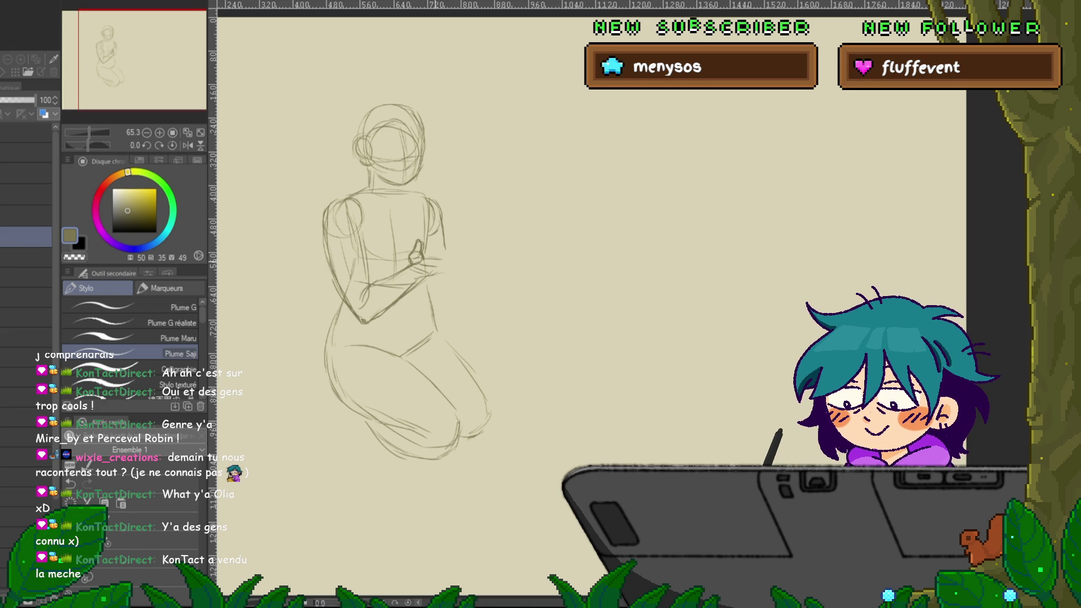
{"action": "left_click_drag", "start_coordinate": [440, 262], "coordinate": [456, 260]}
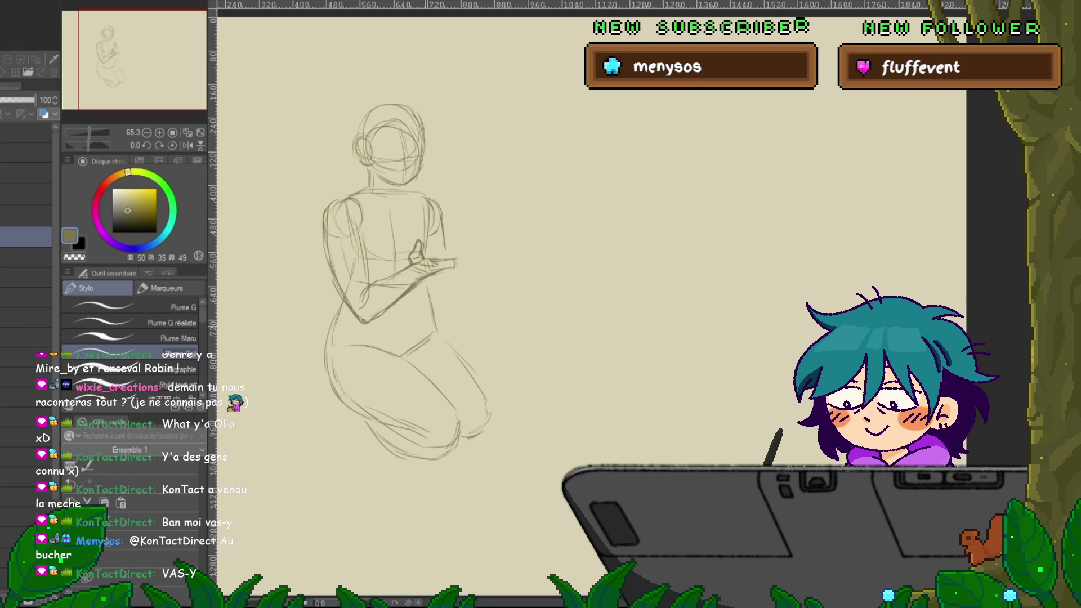
{"action": "left_click_drag", "start_coordinate": [394, 281], "coordinate": [375, 304]}
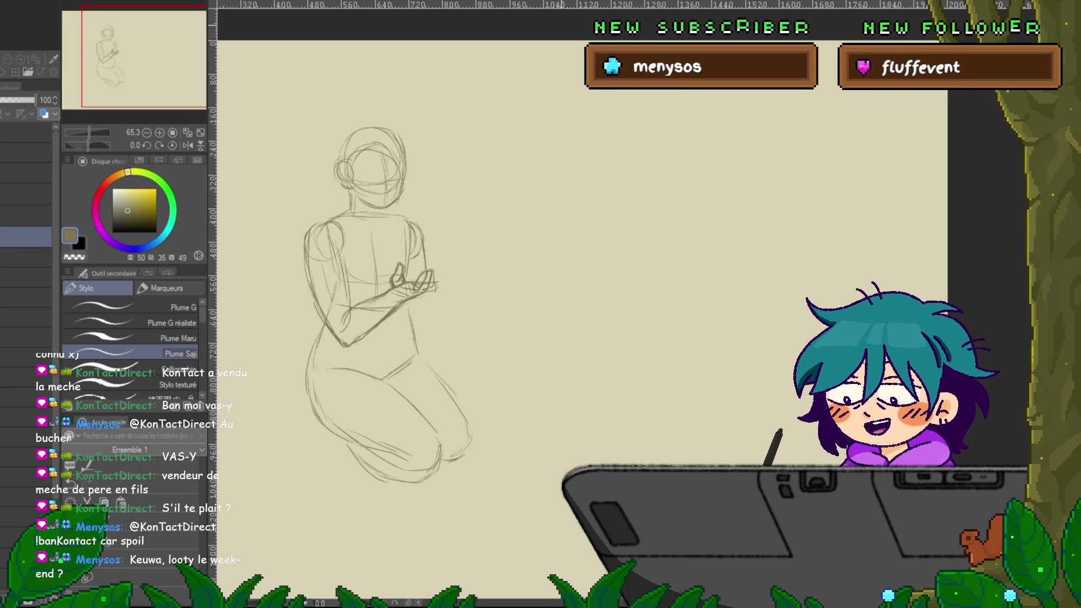
Draw a forearm line beside the hands and extra fingers on the right hand, then reframe the view.
{"action": "scroll", "coordinate": [383, 304], "scroll_direction": "down", "scroll_amount": 1}
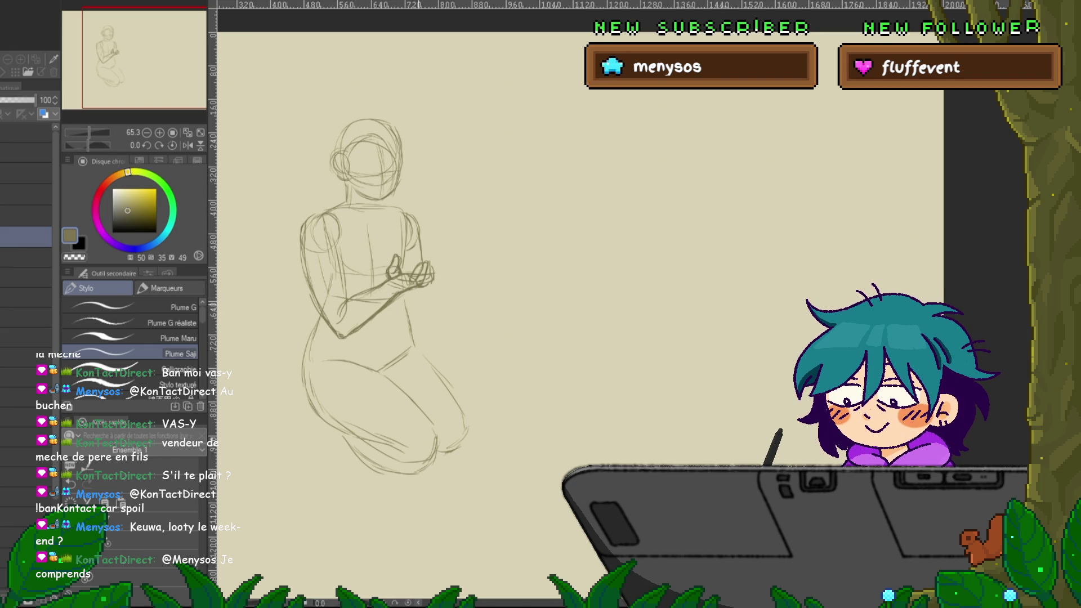
{"action": "left_click_drag", "start_coordinate": [430, 291], "coordinate": [433, 325]}
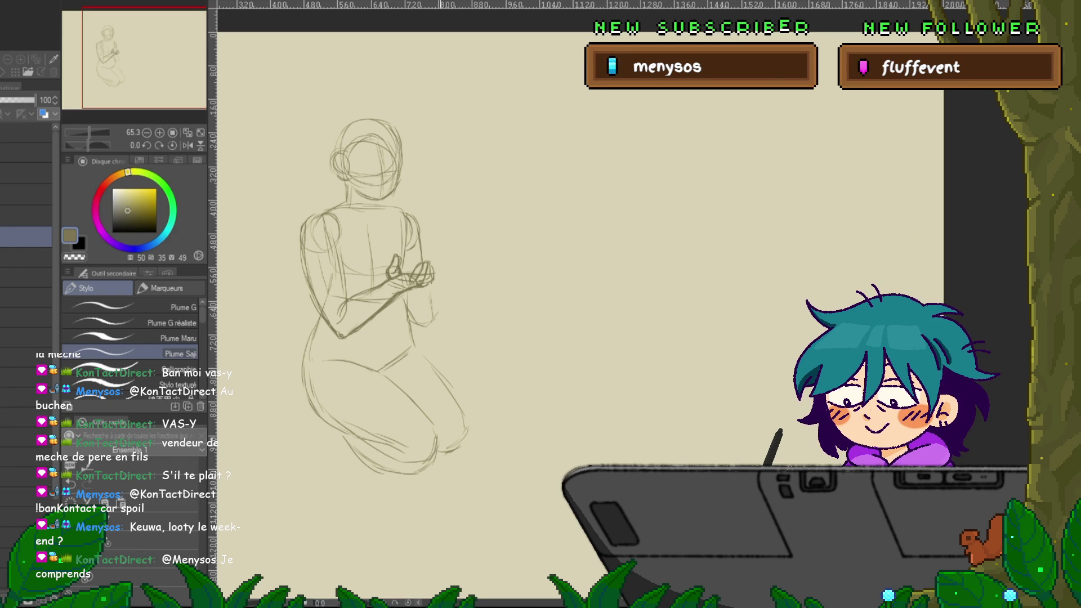
{"action": "left_click_drag", "start_coordinate": [434, 281], "coordinate": [452, 260]}
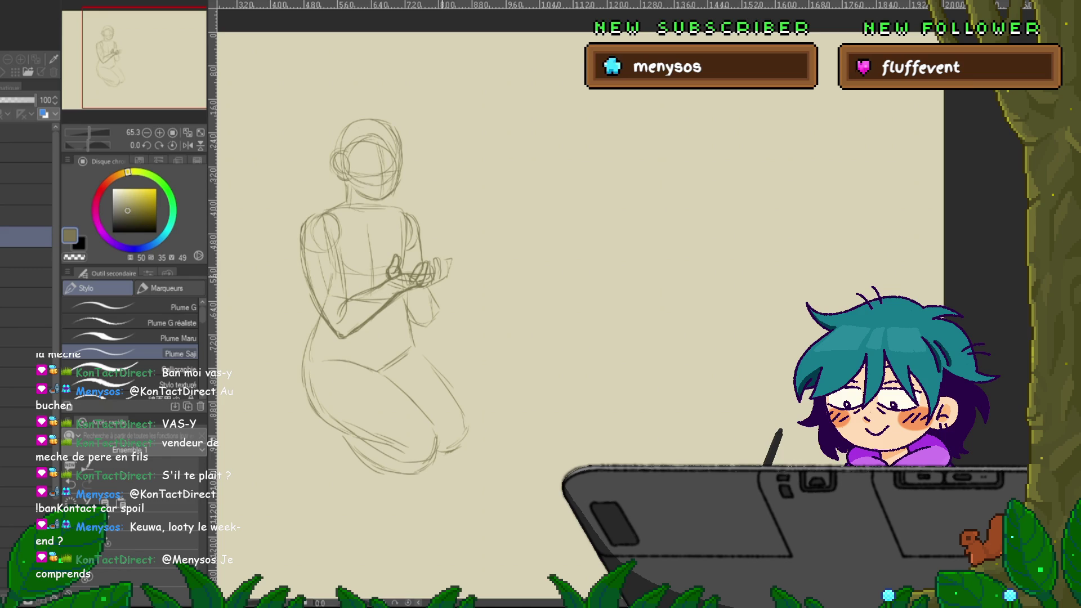
{"action": "mouse_move", "coordinate": [442, 270]}
{"action": "left_mouse_down"}
{"action": "mouse_move", "coordinate": [449, 260]}
{"action": "mouse_move", "coordinate": [453, 272]}
{"action": "left_mouse_up"}
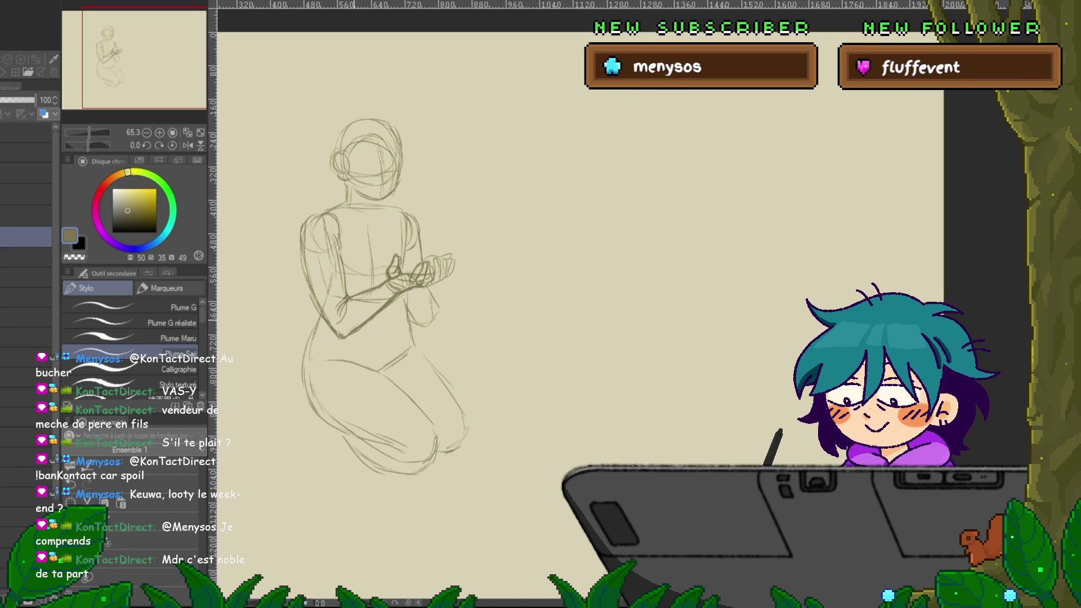
{"action": "left_click_drag", "start_coordinate": [394, 282], "coordinate": [401, 293]}
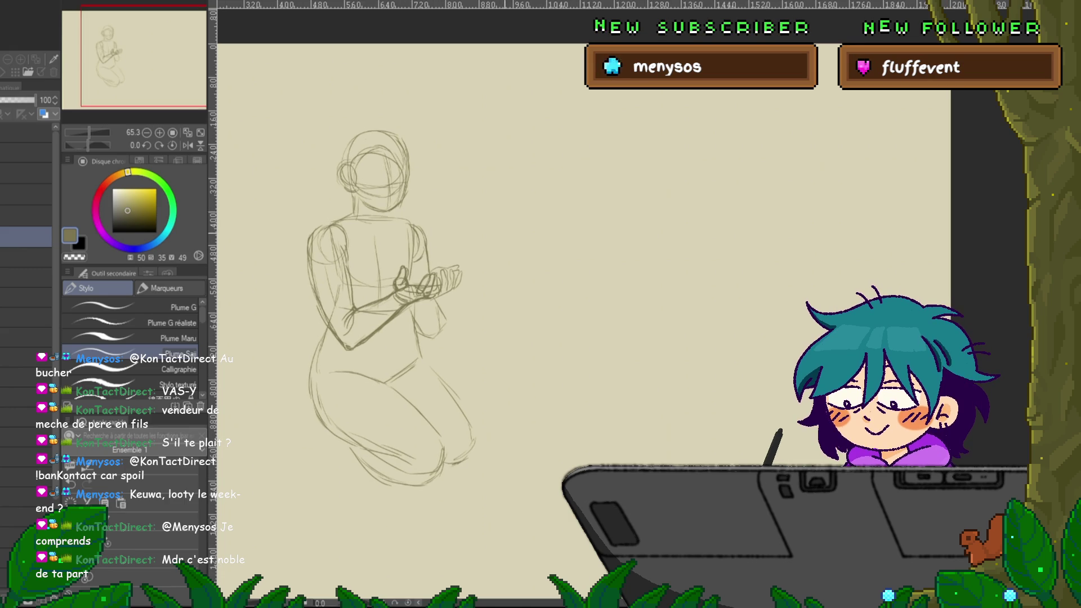
Lasso-select the whole kneeling figure, delete it, deselect, and return to the pen.
{"action": "key", "text": "m"}
{"action": "mouse_move", "coordinate": [522, 167]}
{"action": "left_mouse_down"}
{"action": "mouse_move", "coordinate": [261, 338]}
{"action": "mouse_move", "coordinate": [470, 226]}
{"action": "left_mouse_up"}
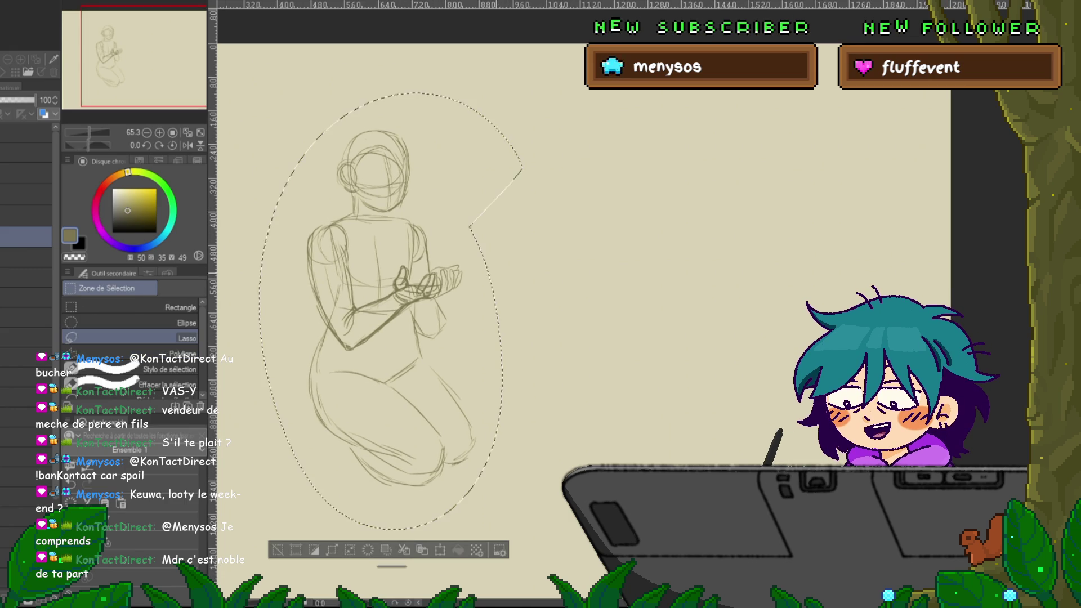
{"action": "key", "text": "Delete"}
{"action": "key", "text": "ctrl+d"}
{"action": "key", "text": "p"}
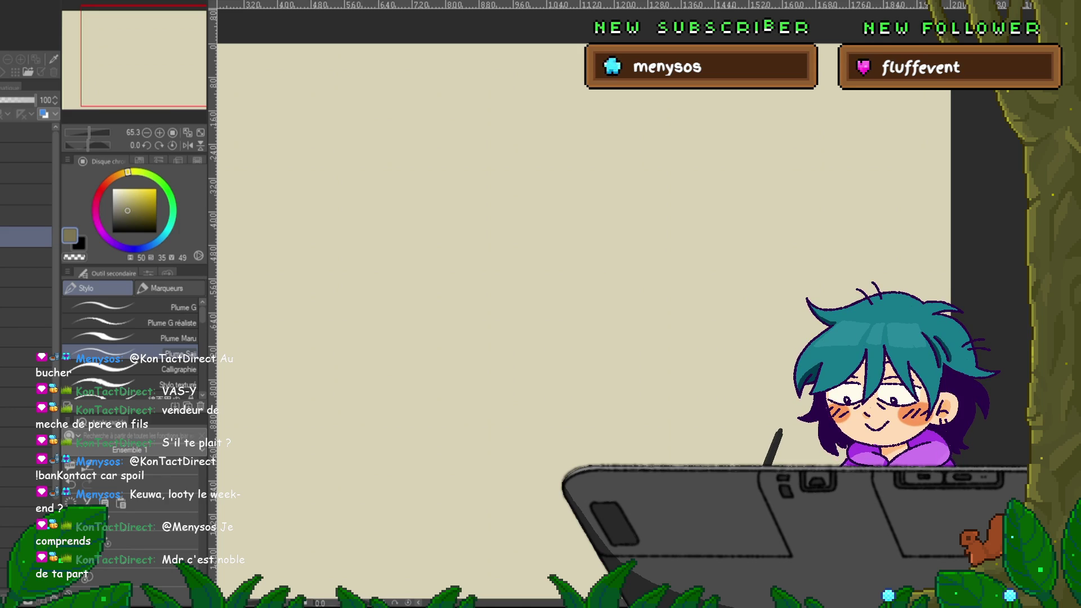
Zoom out to 50% and draw a circle head with left and right torso sides.
{"action": "key", "text": "ctrl+minus"}
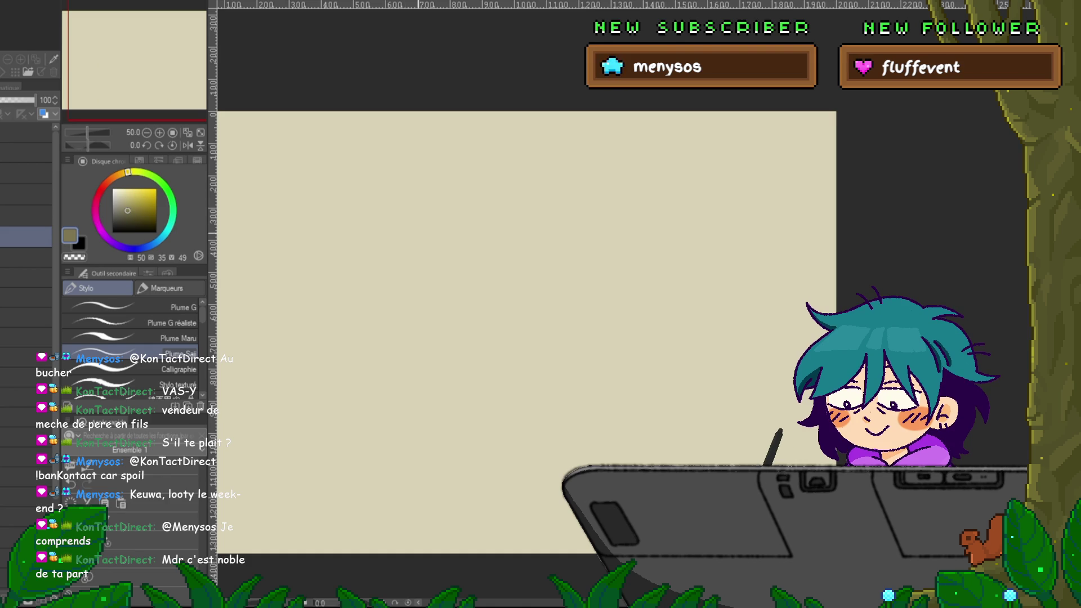
{"action": "mouse_move", "coordinate": [401, 236]}
{"action": "left_mouse_down"}
{"action": "mouse_move", "coordinate": [416, 208]}
{"action": "mouse_move", "coordinate": [419, 249]}
{"action": "mouse_move", "coordinate": [407, 255]}
{"action": "mouse_move", "coordinate": [442, 259]}
{"action": "left_mouse_up"}
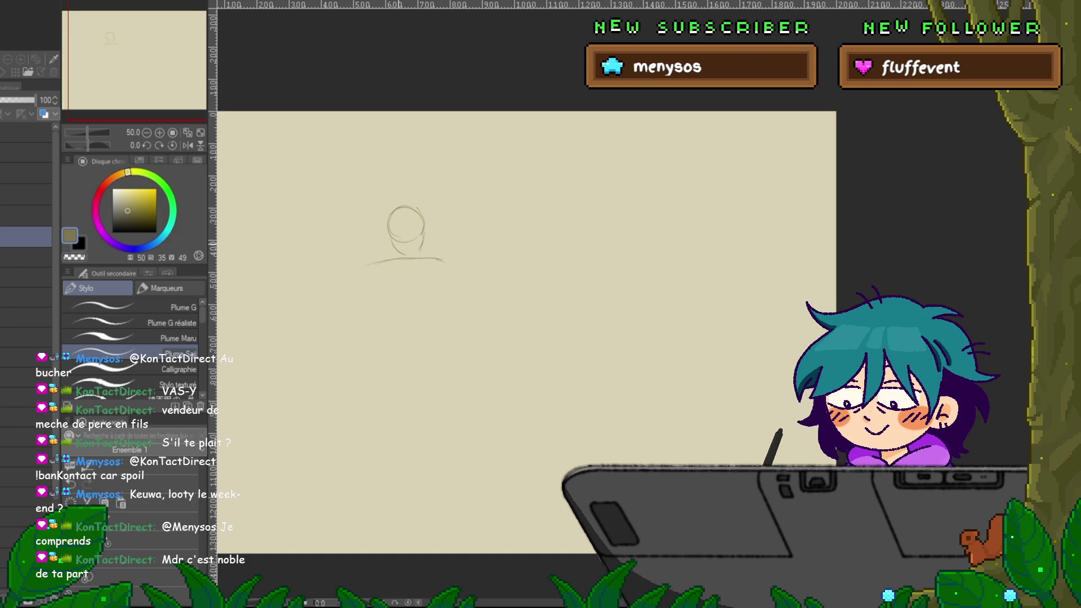
{"action": "left_click_drag", "start_coordinate": [374, 268], "coordinate": [385, 299]}
{"action": "left_click_drag", "start_coordinate": [439, 270], "coordinate": [434, 306]}
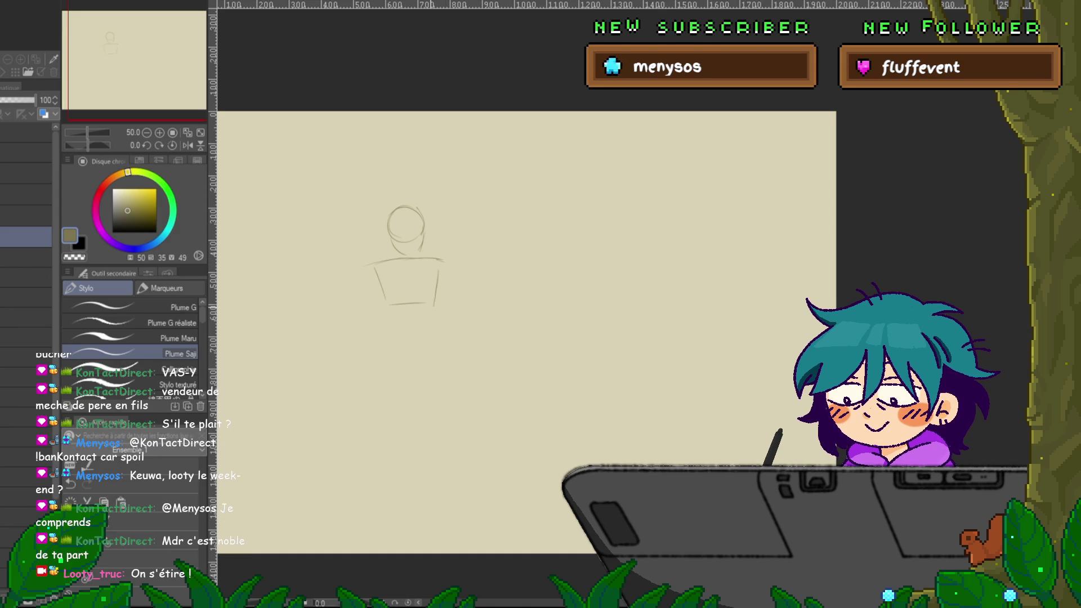
Extend the torso into leg lines, close the skirt bottom, and add a hip line.
{"action": "left_click_drag", "start_coordinate": [377, 343], "coordinate": [373, 356]}
{"action": "left_click_drag", "start_coordinate": [434, 306], "coordinate": [449, 349]}
{"action": "mouse_move", "coordinate": [373, 358]}
{"action": "left_mouse_down"}
{"action": "mouse_move", "coordinate": [421, 371]}
{"action": "mouse_move", "coordinate": [388, 405]}
{"action": "mouse_move", "coordinate": [462, 432]}
{"action": "mouse_move", "coordinate": [450, 420]}
{"action": "left_mouse_up"}
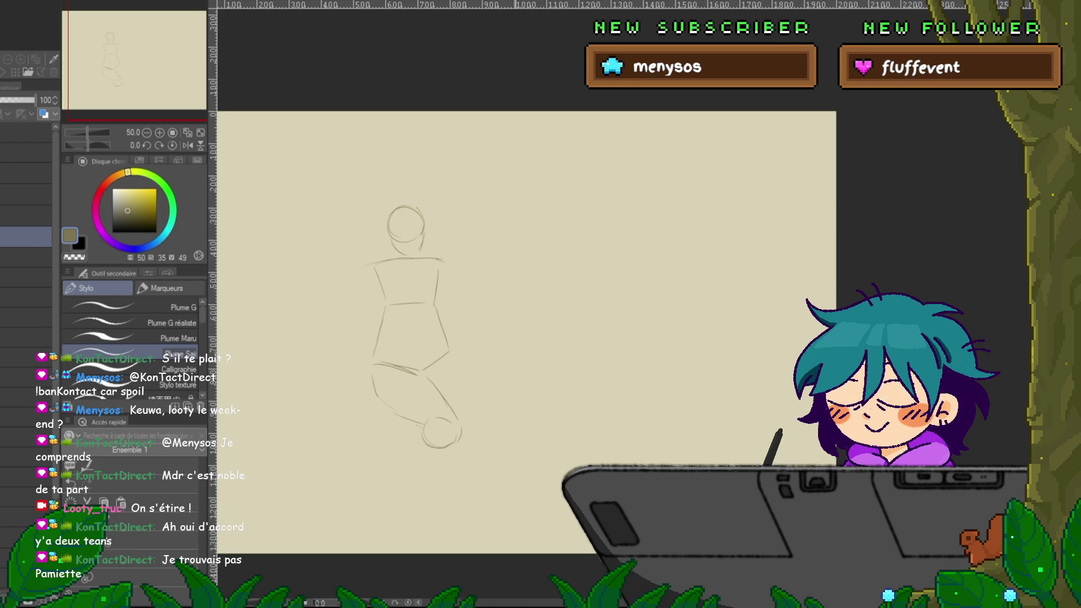
{"action": "scroll", "coordinate": [524, 309], "scroll_direction": "down", "scroll_amount": 2}
{"action": "scroll", "coordinate": [523, 270], "scroll_direction": "down", "scroll_amount": 1}
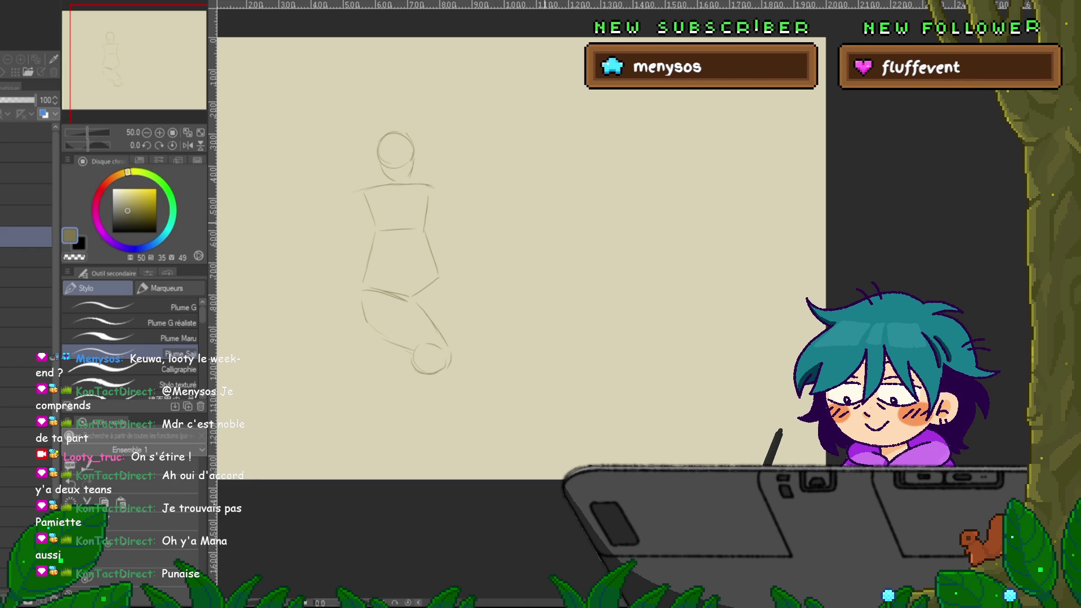
{"action": "mouse_move", "coordinate": [443, 278]}
{"action": "left_mouse_down"}
{"action": "mouse_move", "coordinate": [470, 337]}
{"action": "mouse_move", "coordinate": [457, 363]}
{"action": "left_mouse_up"}
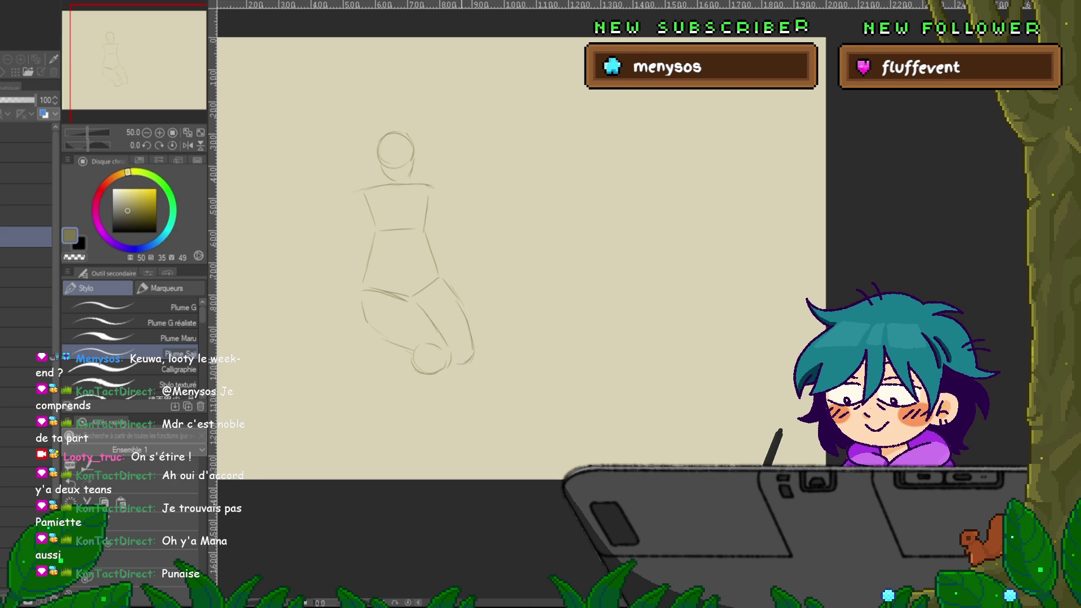
Draw the lower-left leg curve and add left and right shoulder joint circles.
{"action": "scroll", "coordinate": [518, 242], "scroll_direction": "down", "scroll_amount": 1}
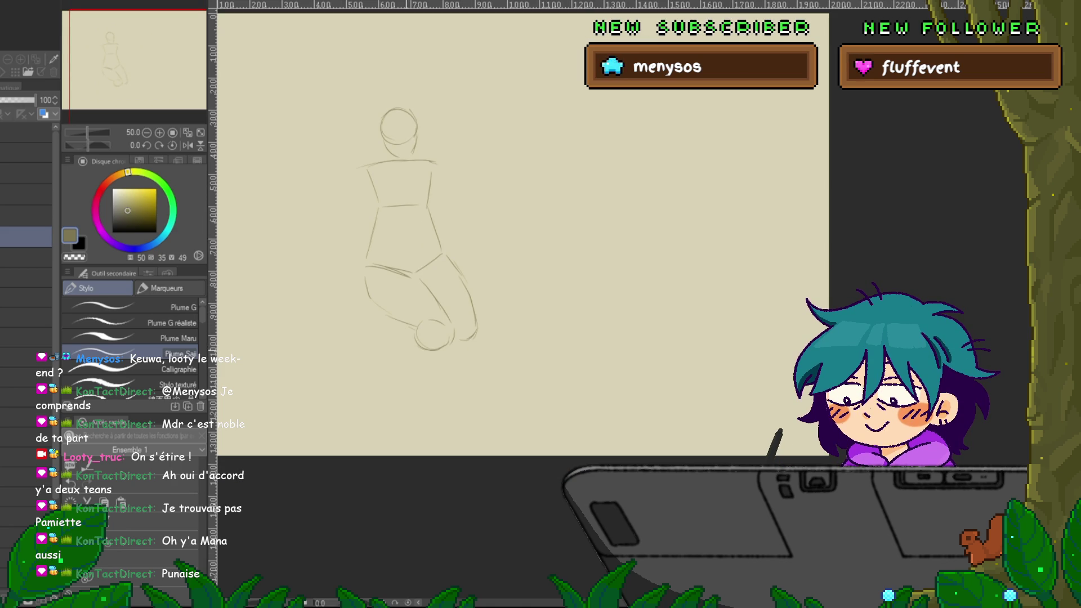
{"action": "left_click_drag", "start_coordinate": [381, 317], "coordinate": [420, 348]}
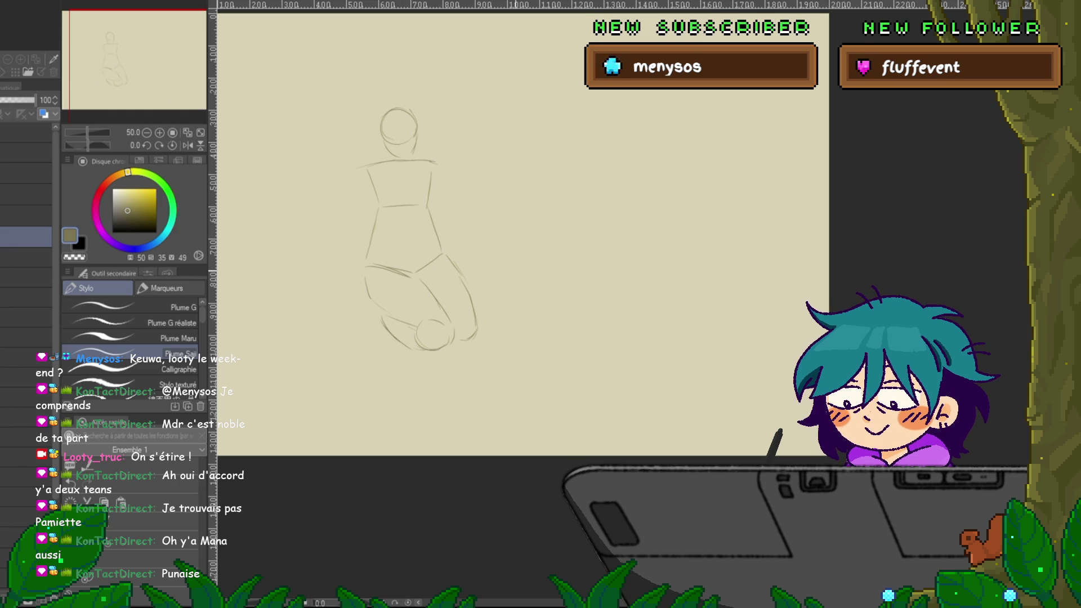
{"action": "scroll", "coordinate": [523, 236], "scroll_direction": "up", "scroll_amount": 1}
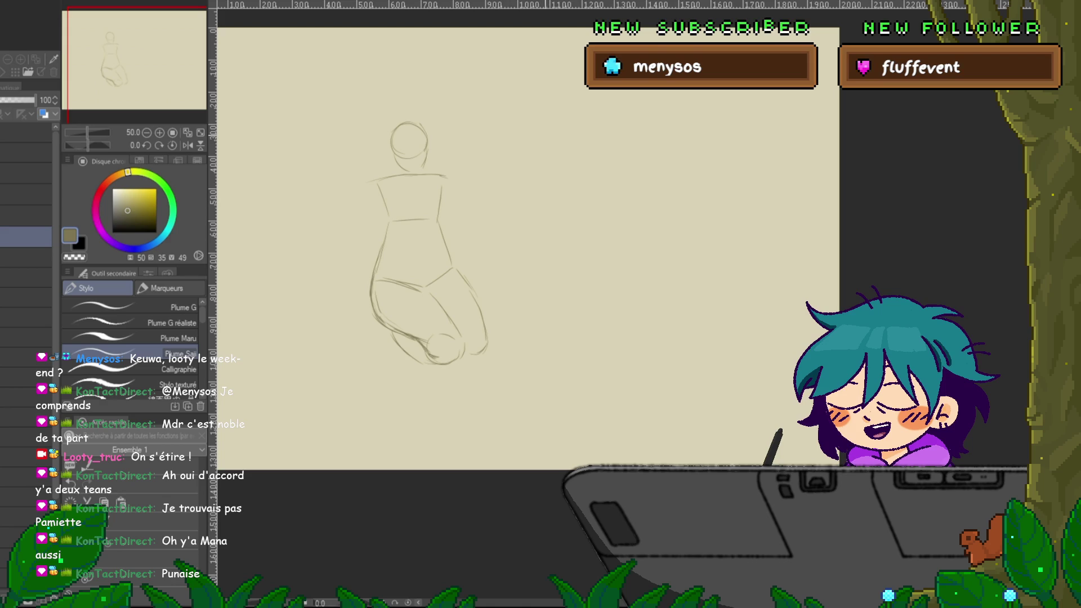
{"action": "left_click_drag", "start_coordinate": [376, 187], "coordinate": [384, 208]}
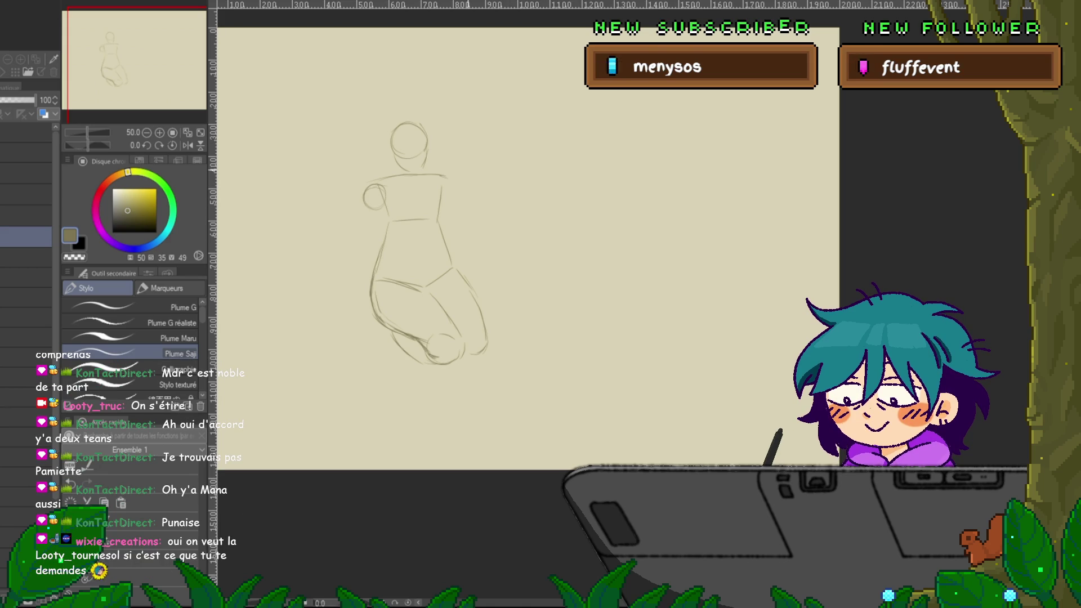
{"action": "left_click_drag", "start_coordinate": [443, 180], "coordinate": [437, 200]}
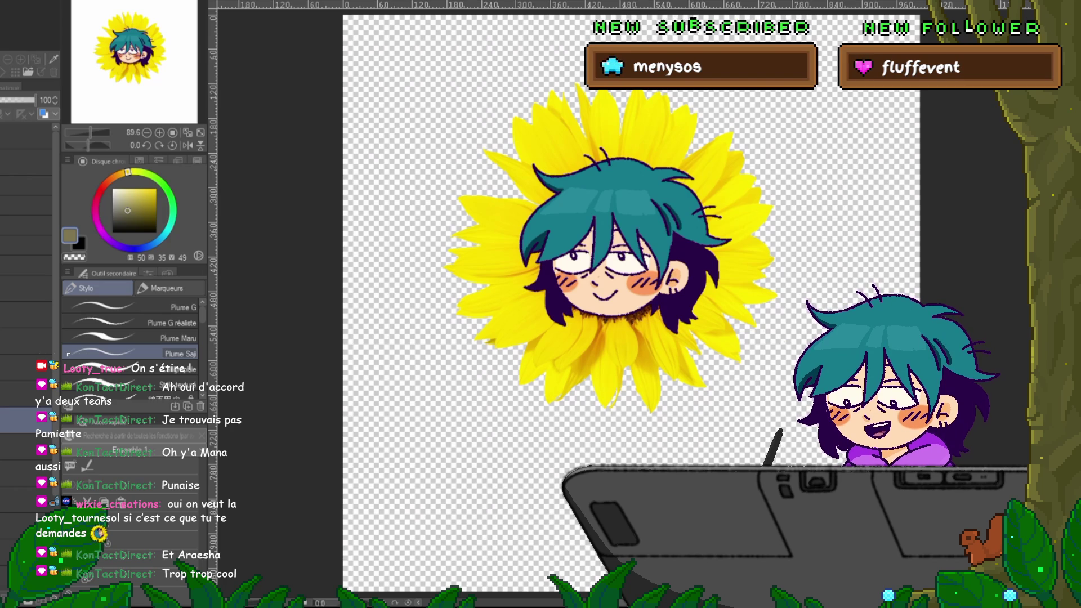
Return to the kneeling figure sketch document with Ctrl+Tab.
{"action": "key", "text": "ctrl+Tab"}
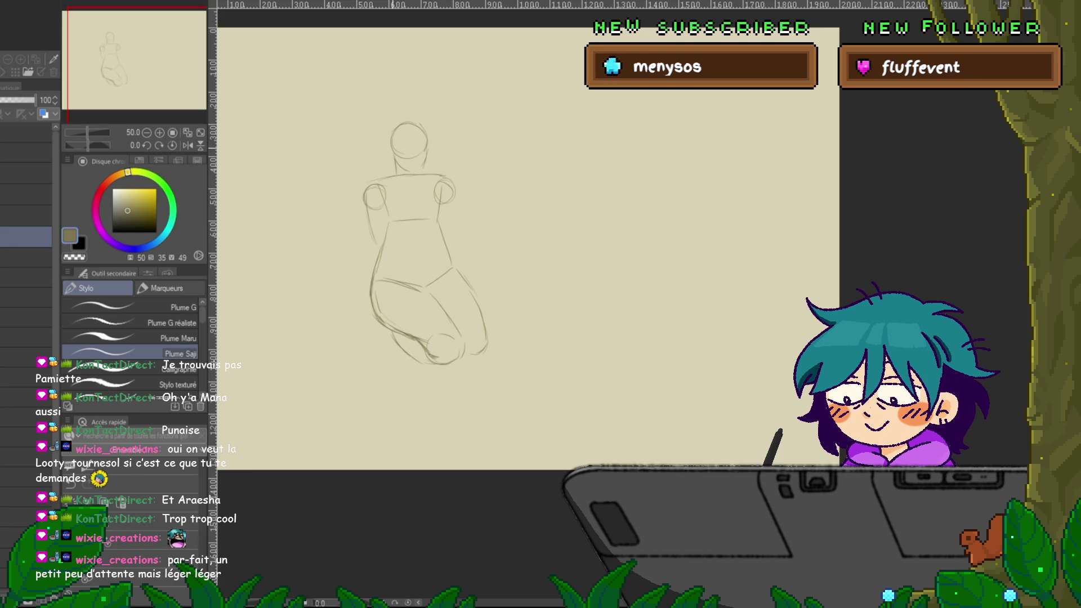
Add an arc over the top of the head and reposition the sketch.
{"action": "mouse_move", "coordinate": [385, 145]}
{"action": "left_mouse_down"}
{"action": "mouse_move", "coordinate": [418, 117]}
{"action": "mouse_move", "coordinate": [419, 157]}
{"action": "left_mouse_up"}
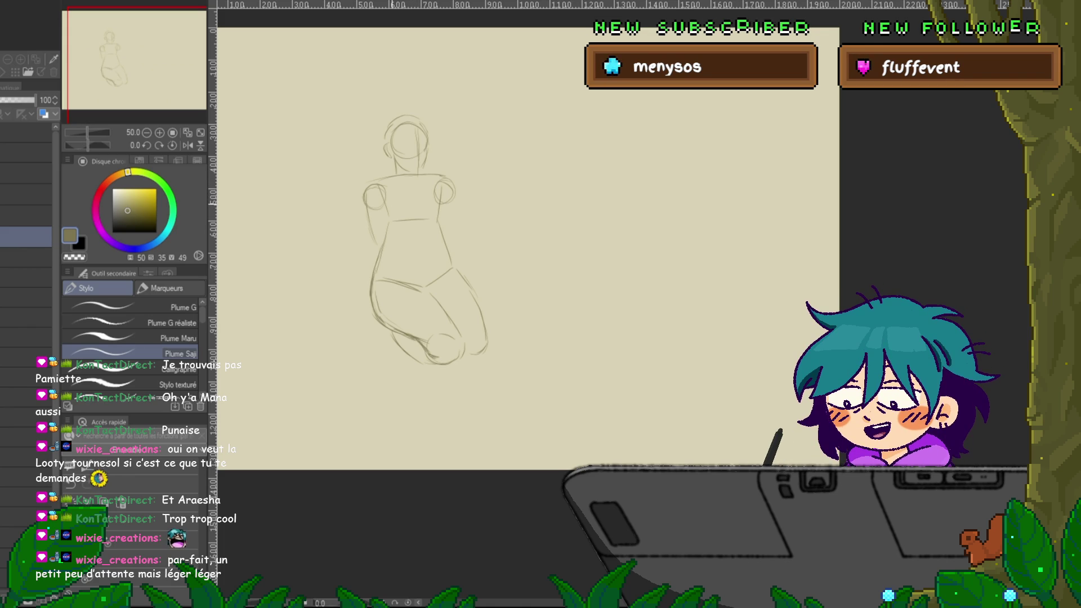
{"action": "left_click_drag", "start_coordinate": [529, 254], "coordinate": [521, 261]}
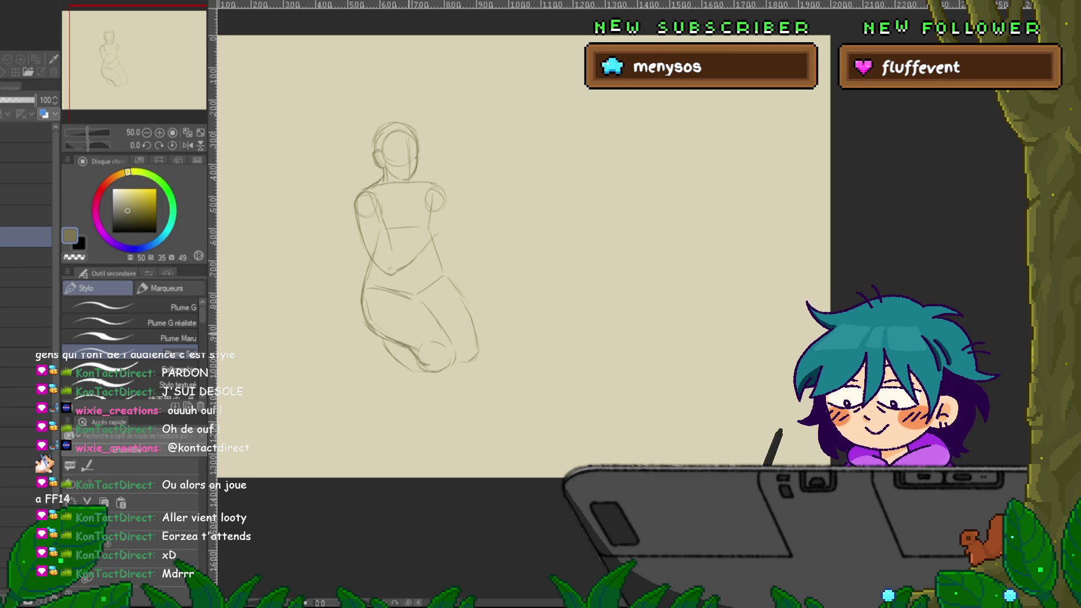
Reposition the sketch and add a short line beside the figure's hand.
{"action": "left_click_drag", "start_coordinate": [506, 253], "coordinate": [471, 266]}
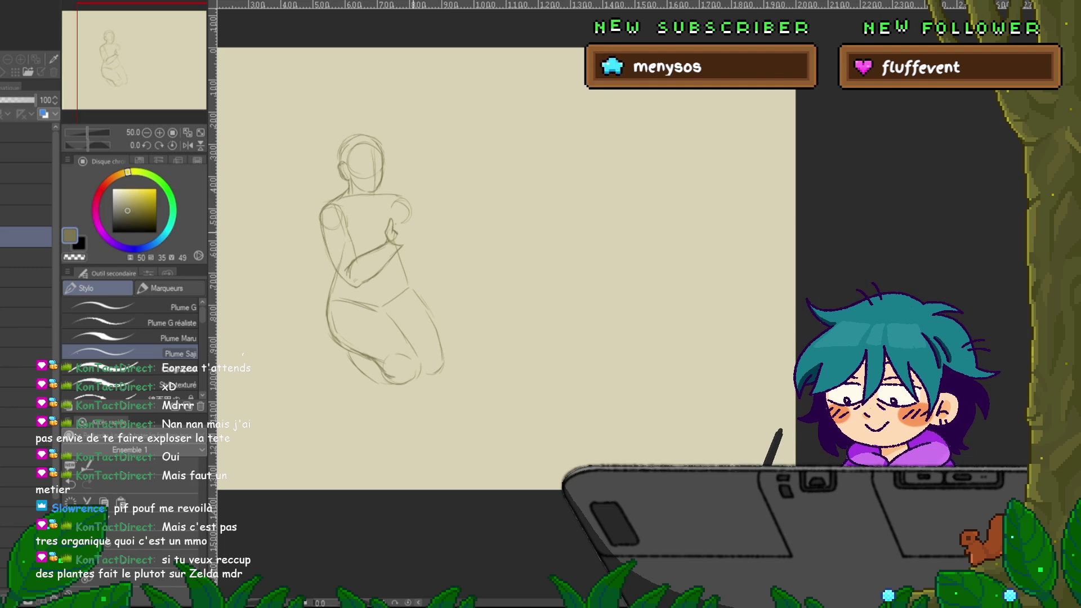
{"action": "left_click_drag", "start_coordinate": [401, 233], "coordinate": [409, 233]}
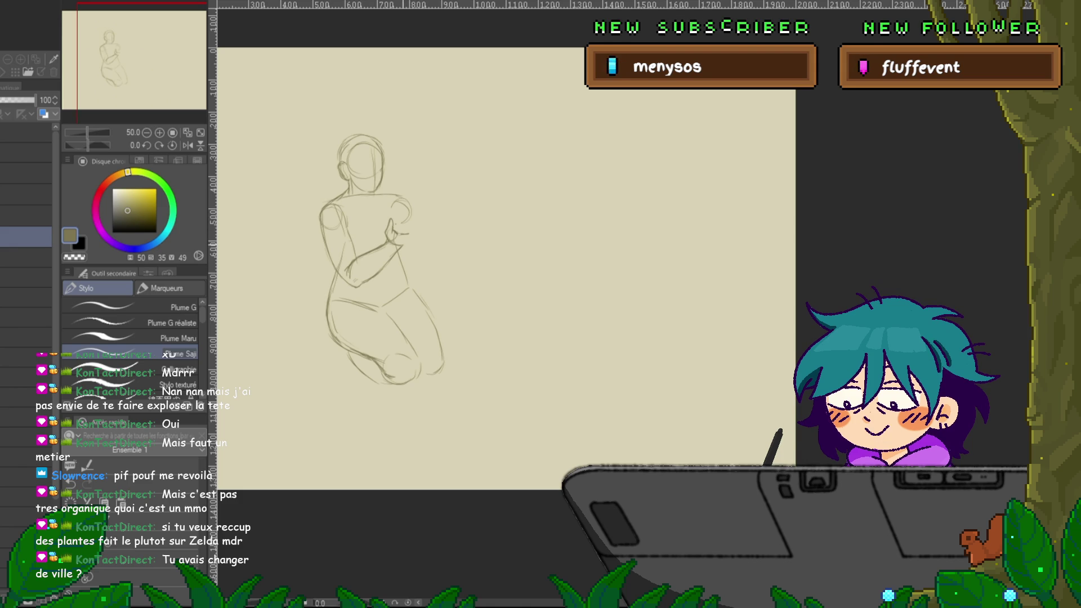
Add two small strokes shaping the cupped open palm.
{"action": "left_click_drag", "start_coordinate": [399, 239], "coordinate": [411, 241]}
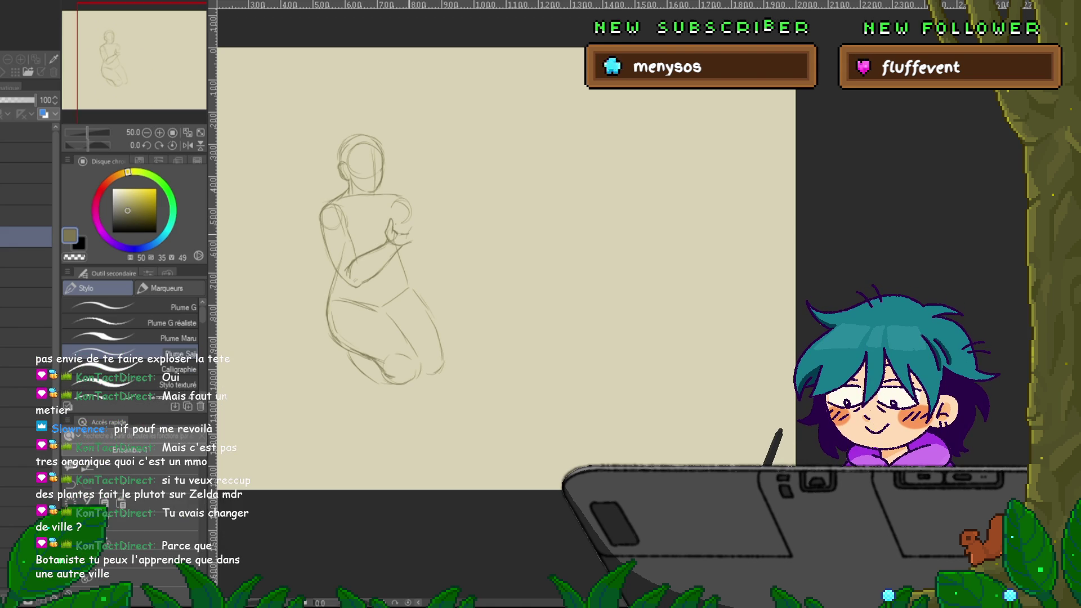
{"action": "left_click_drag", "start_coordinate": [410, 226], "coordinate": [415, 236]}
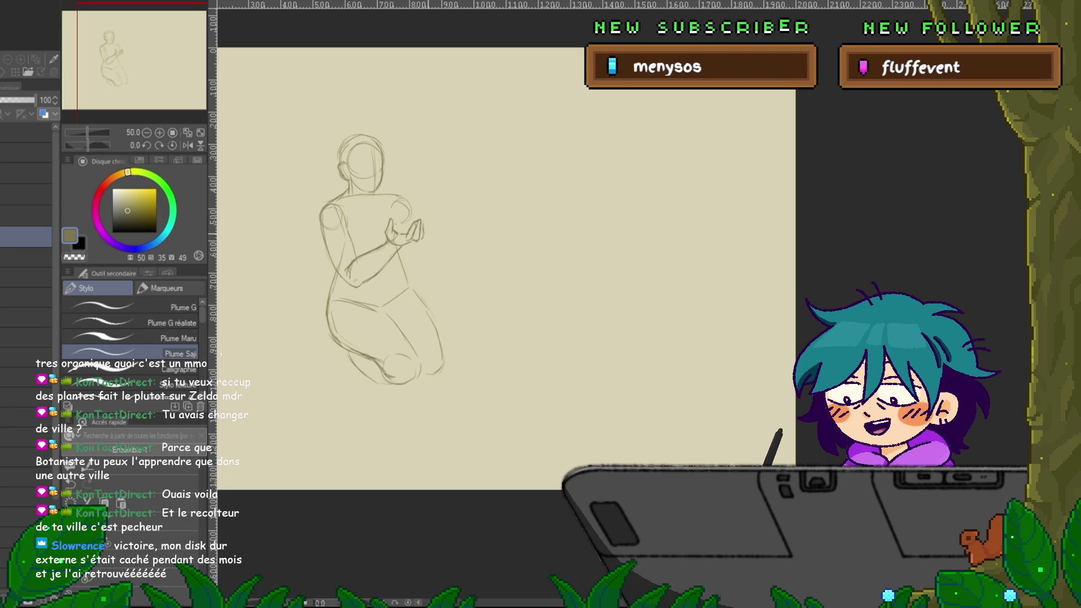
Extend the hand outline and draw longer fingers reaching right, ending with a fingertip.
{"action": "left_click_drag", "start_coordinate": [423, 224], "coordinate": [426, 238]}
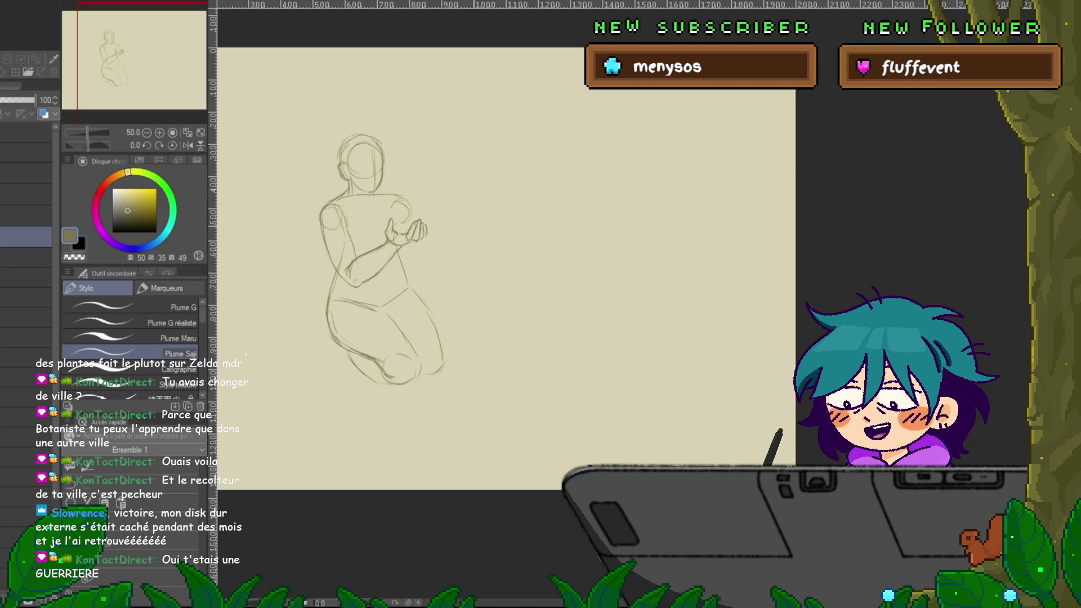
{"action": "left_click_drag", "start_coordinate": [394, 281], "coordinate": [377, 293]}
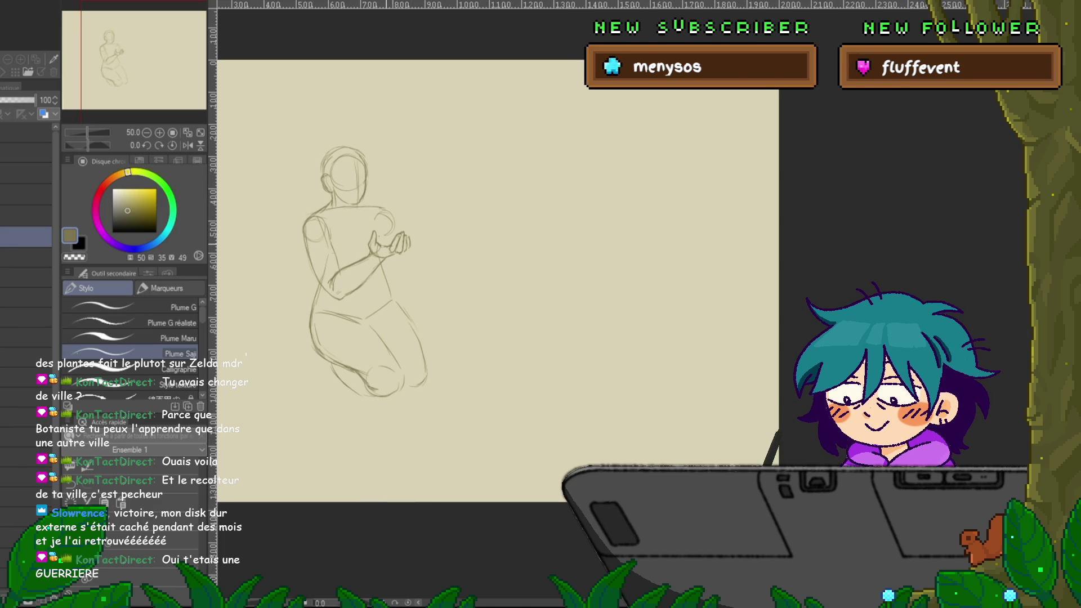
{"action": "left_click_drag", "start_coordinate": [402, 231], "coordinate": [423, 227]}
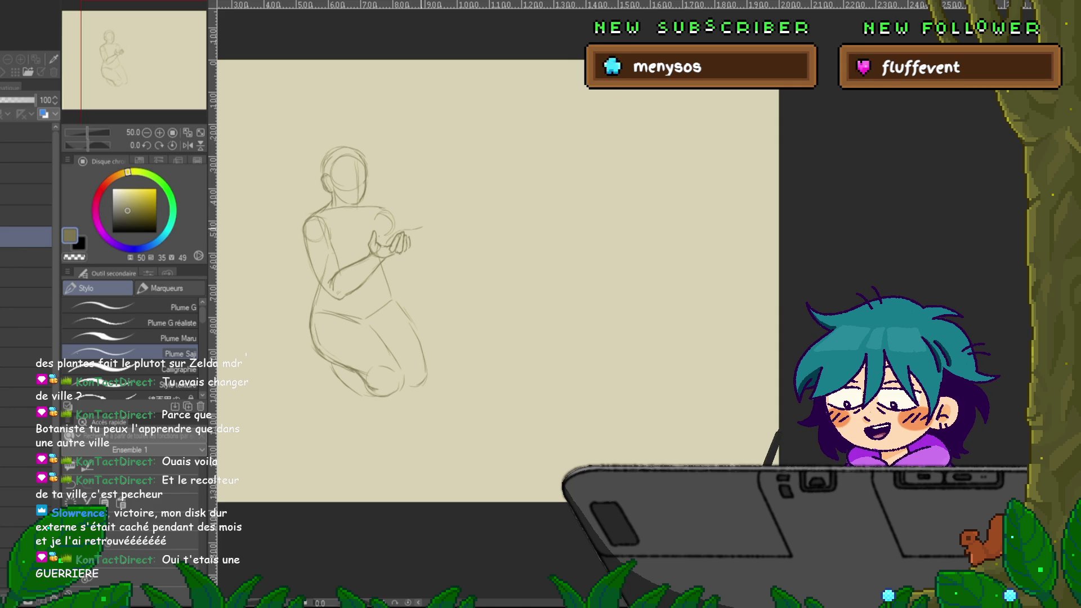
{"action": "left_click_drag", "start_coordinate": [422, 228], "coordinate": [427, 226]}
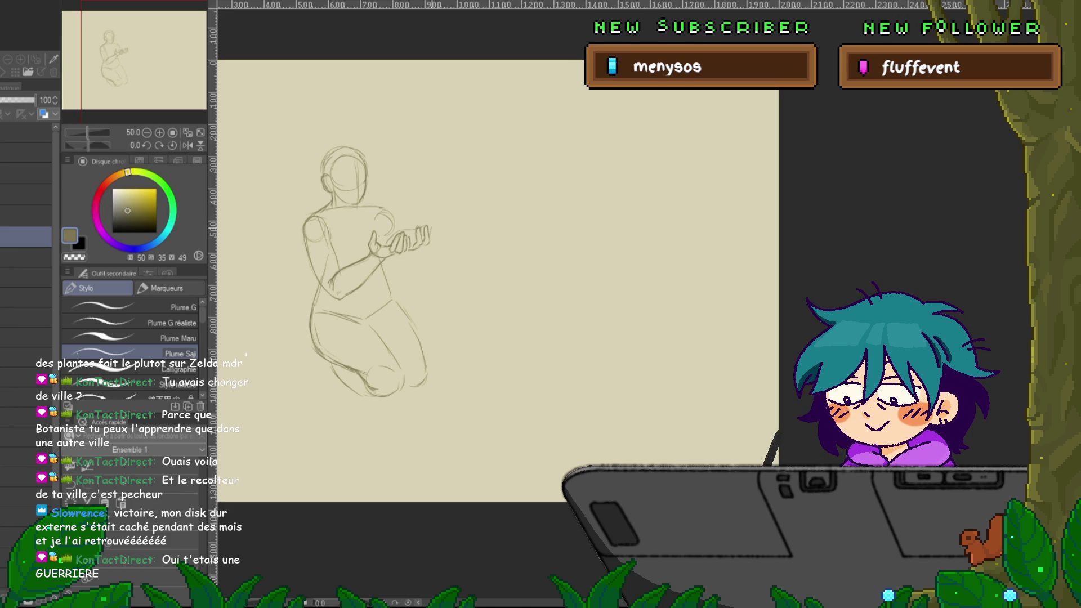
{"action": "left_click_drag", "start_coordinate": [431, 241], "coordinate": [434, 228]}
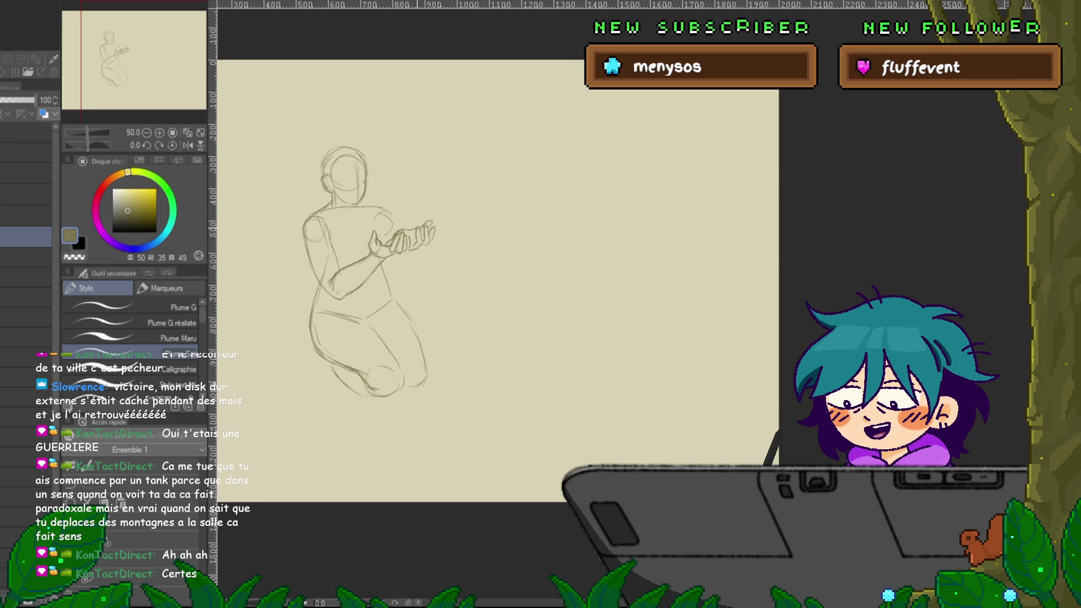
Pan the canvas to bring the kneeling figure toward the centre.
{"action": "left_click_drag", "start_coordinate": [394, 282], "coordinate": [430, 289]}
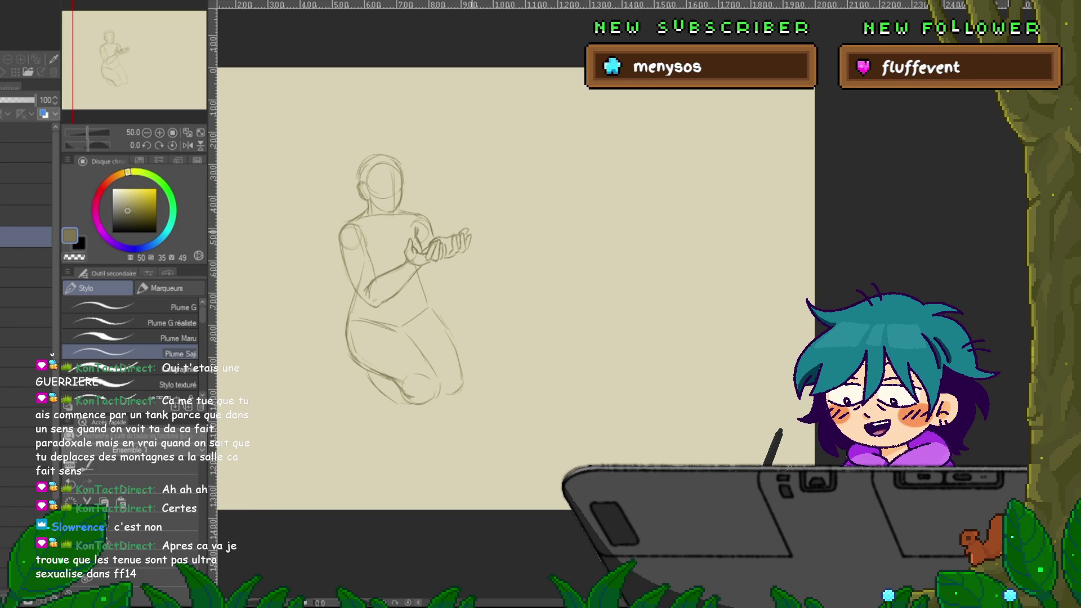
Pan to the blank area right of the kneeling figure and draw a small round head there.
{"action": "left_click_drag", "start_coordinate": [450, 281], "coordinate": [380, 244]}
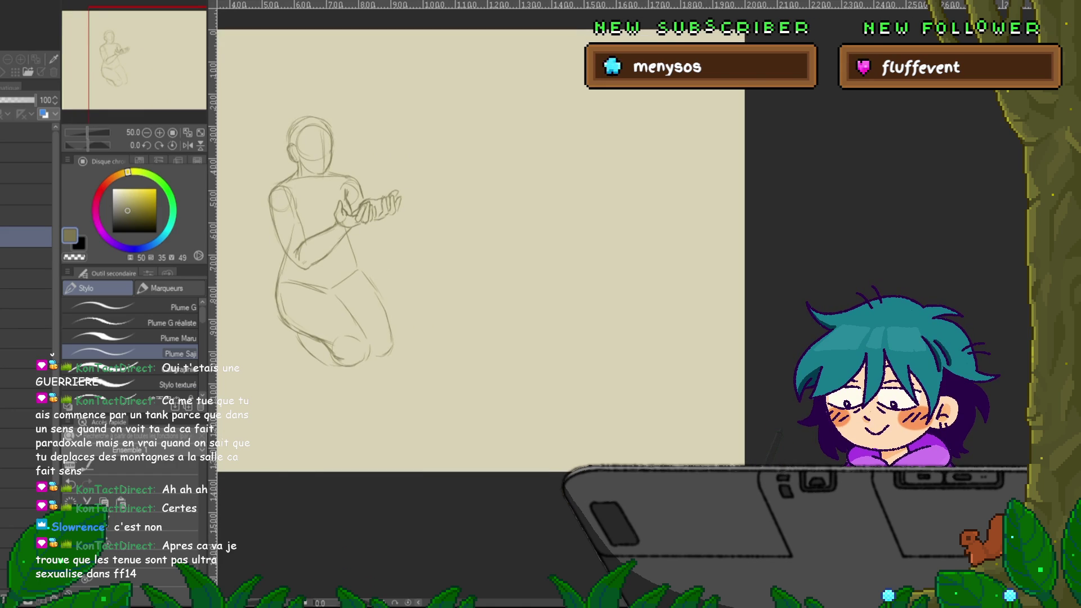
{"action": "left_click_drag", "start_coordinate": [450, 254], "coordinate": [375, 287]}
{"action": "mouse_move", "coordinate": [402, 156]}
{"action": "left_mouse_down"}
{"action": "mouse_move", "coordinate": [389, 164]}
{"action": "mouse_move", "coordinate": [406, 152]}
{"action": "left_mouse_up"}
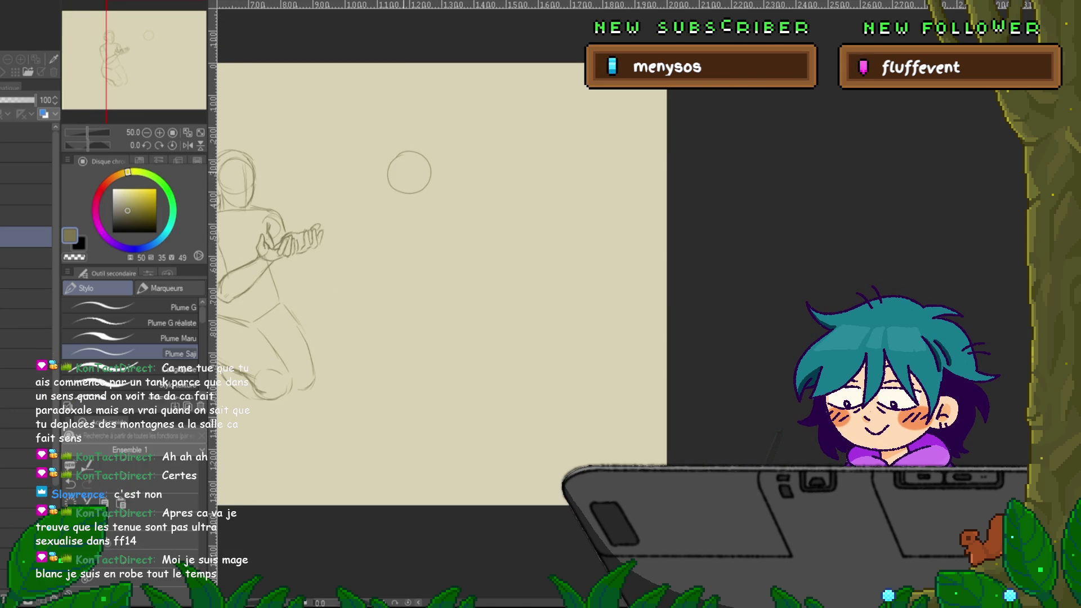
Draw the stick figure's two arms with round hands, body sides, and legs with feet.
{"action": "mouse_move", "coordinate": [386, 196]}
{"action": "left_mouse_down"}
{"action": "mouse_move", "coordinate": [369, 238]}
{"action": "mouse_move", "coordinate": [376, 256]}
{"action": "left_mouse_up"}
{"action": "left_click_drag", "start_coordinate": [431, 193], "coordinate": [451, 243]}
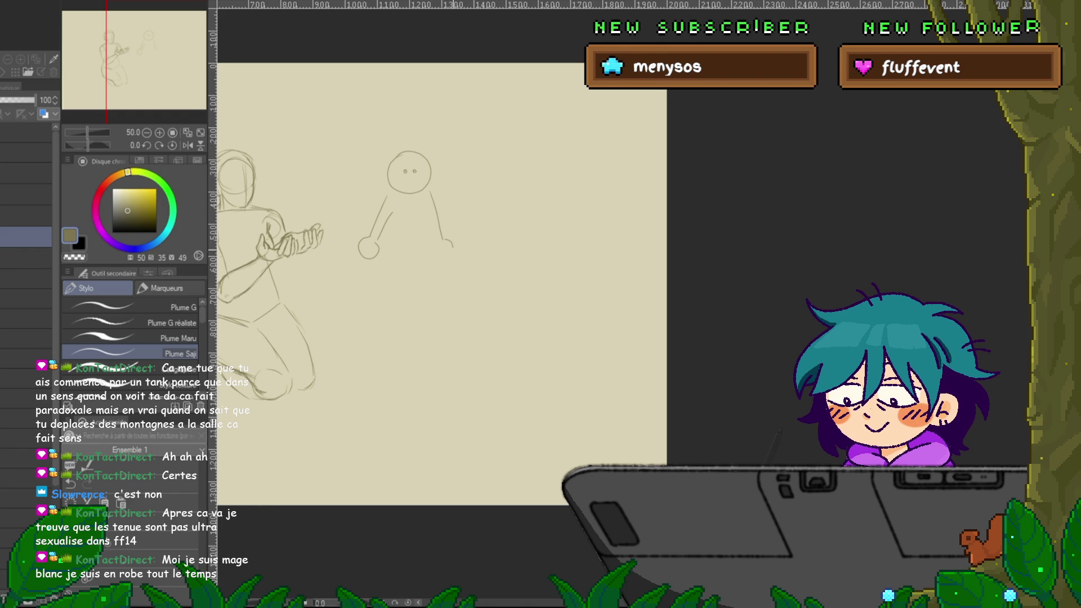
{"action": "left_click_drag", "start_coordinate": [389, 219], "coordinate": [383, 323]}
{"action": "left_click_drag", "start_coordinate": [421, 220], "coordinate": [431, 301]}
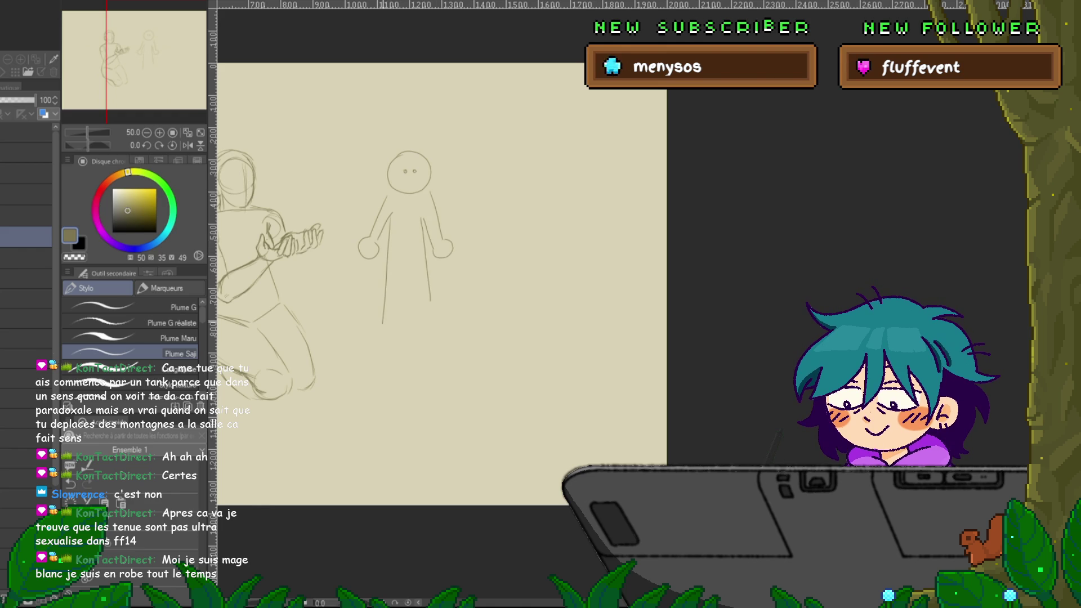
{"action": "mouse_move", "coordinate": [403, 263]}
{"action": "left_mouse_down"}
{"action": "mouse_move", "coordinate": [392, 333]}
{"action": "mouse_move", "coordinate": [447, 340]}
{"action": "left_mouse_up"}
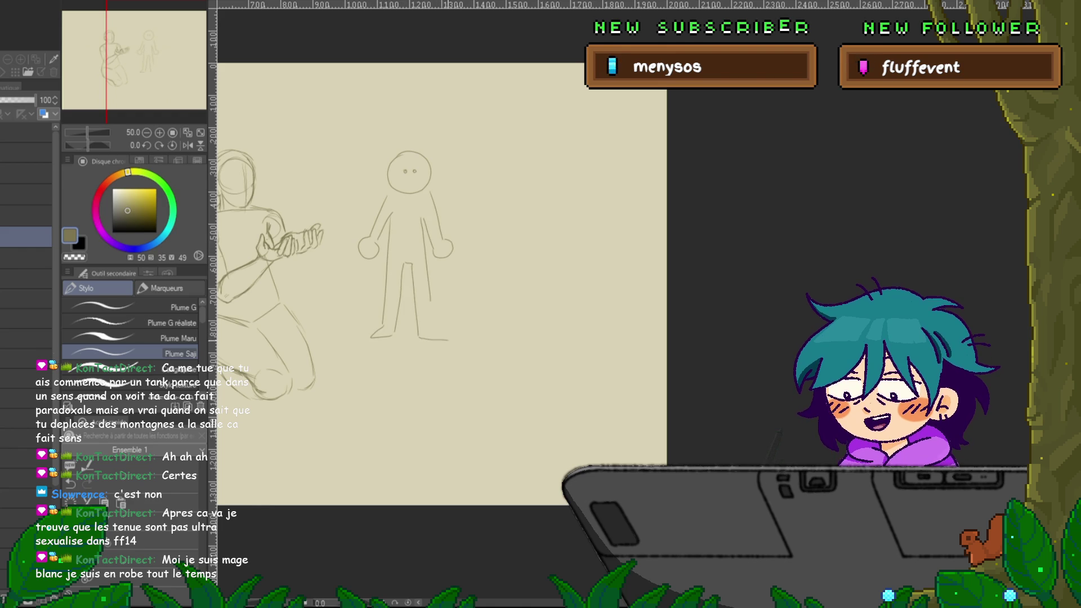
Zoom in and switch the pen colour to magenta, tuning its saturation and brightness.
{"action": "scroll", "coordinate": [442, 281], "scroll_direction": "left", "scroll_amount": 1}
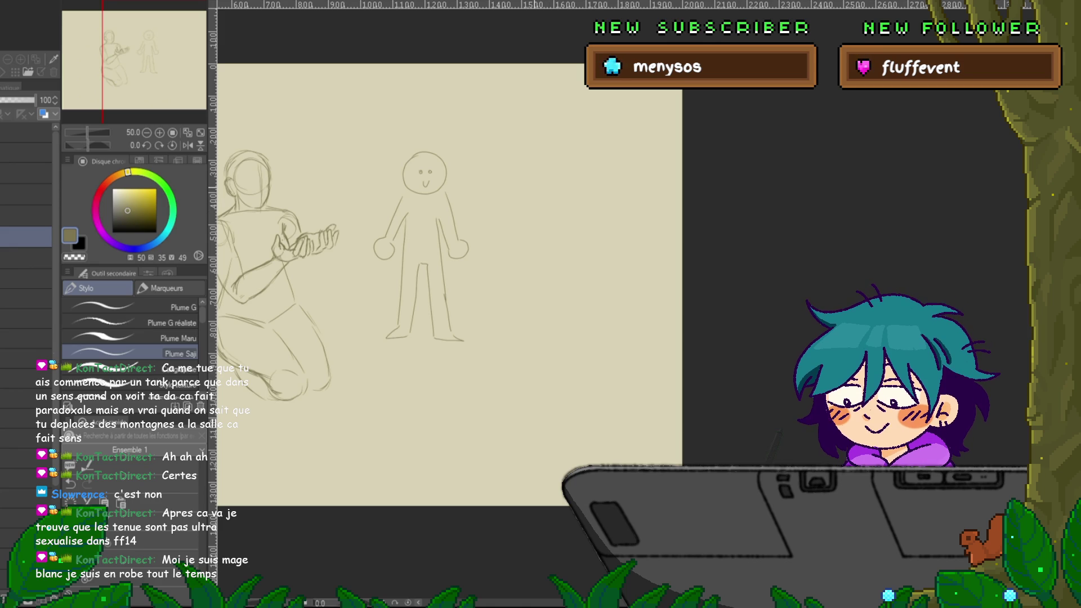
{"action": "scroll", "coordinate": [428, 270], "scroll_direction": "up", "scroll_amount": 3}
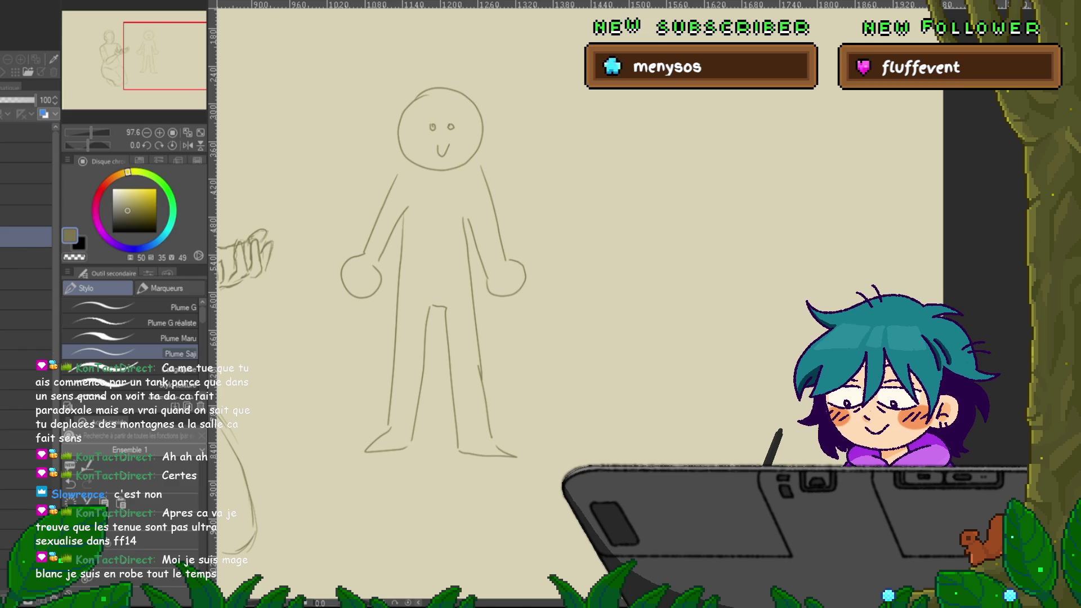
{"action": "left_click", "coordinate": [98, 225]}
{"action": "left_click", "coordinate": [151, 197]}
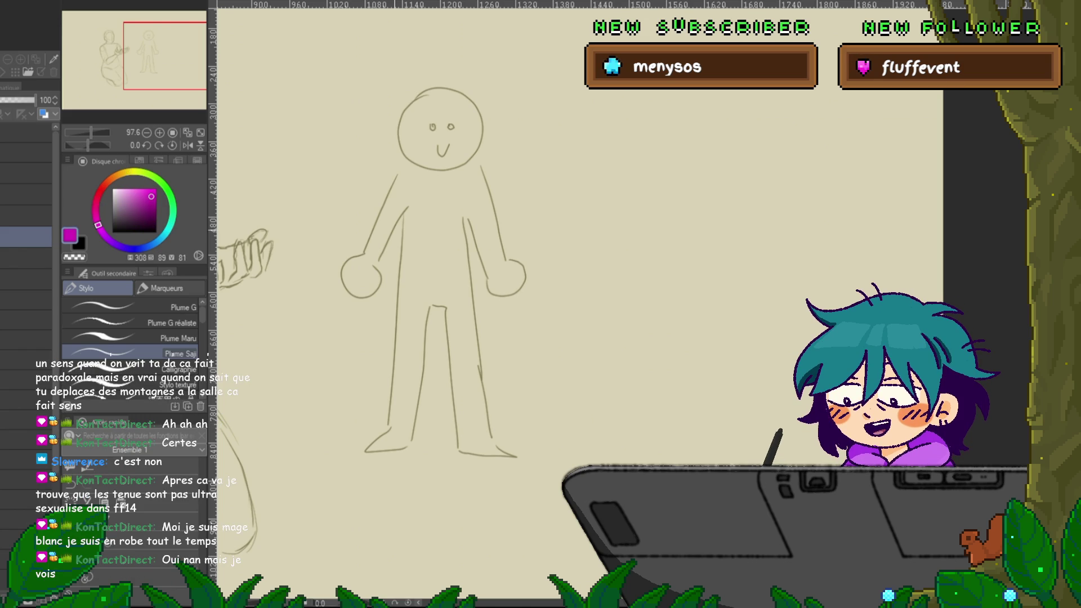
Draw magenta armour over the stick figure: helmet, arm guards, two gauntlets, a boot and leg cuff.
{"action": "mouse_move", "coordinate": [396, 148]}
{"action": "left_mouse_down"}
{"action": "mouse_move", "coordinate": [499, 144]}
{"action": "mouse_move", "coordinate": [453, 68]}
{"action": "mouse_move", "coordinate": [383, 150]}
{"action": "left_mouse_up"}
{"action": "mouse_move", "coordinate": [478, 214]}
{"action": "left_mouse_down"}
{"action": "mouse_move", "coordinate": [509, 236]}
{"action": "mouse_move", "coordinate": [473, 222]}
{"action": "left_mouse_up"}
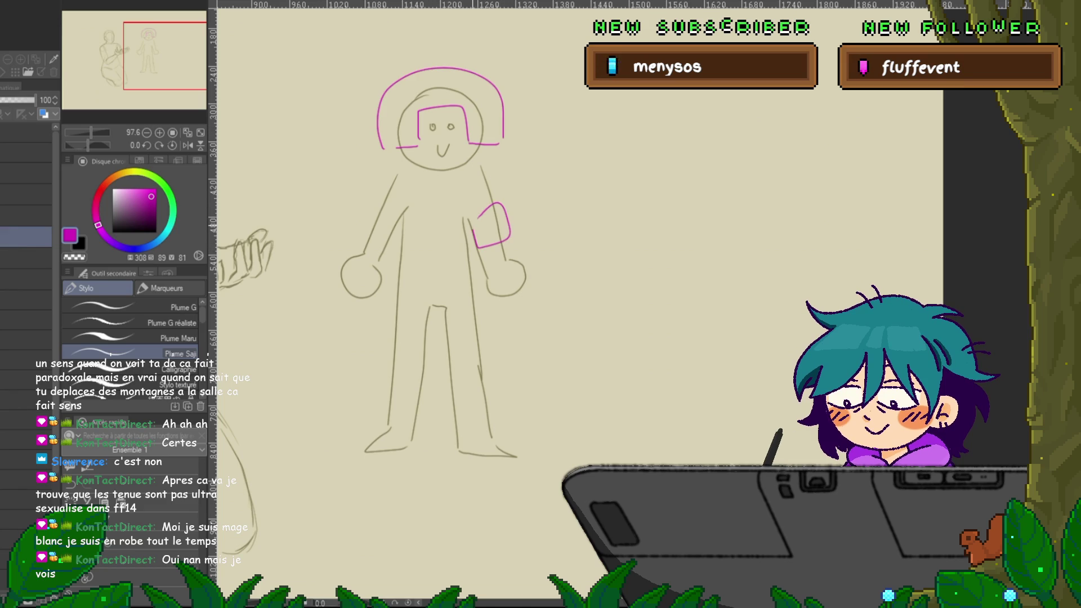
{"action": "left_click_drag", "start_coordinate": [528, 286], "coordinate": [486, 277]}
{"action": "mouse_move", "coordinate": [369, 217]}
{"action": "left_mouse_down"}
{"action": "mouse_move", "coordinate": [371, 250]}
{"action": "mouse_move", "coordinate": [367, 242]}
{"action": "left_mouse_up"}
{"action": "left_click_drag", "start_coordinate": [364, 262], "coordinate": [382, 277]}
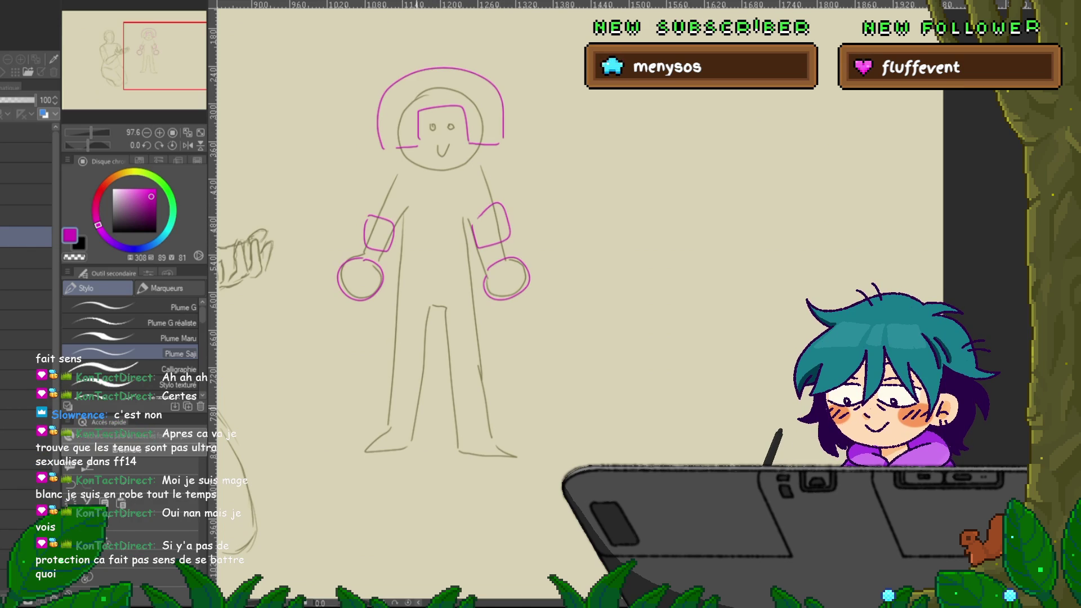
{"action": "left_click_drag", "start_coordinate": [427, 393], "coordinate": [421, 440]}
{"action": "left_click_drag", "start_coordinate": [377, 406], "coordinate": [412, 445]}
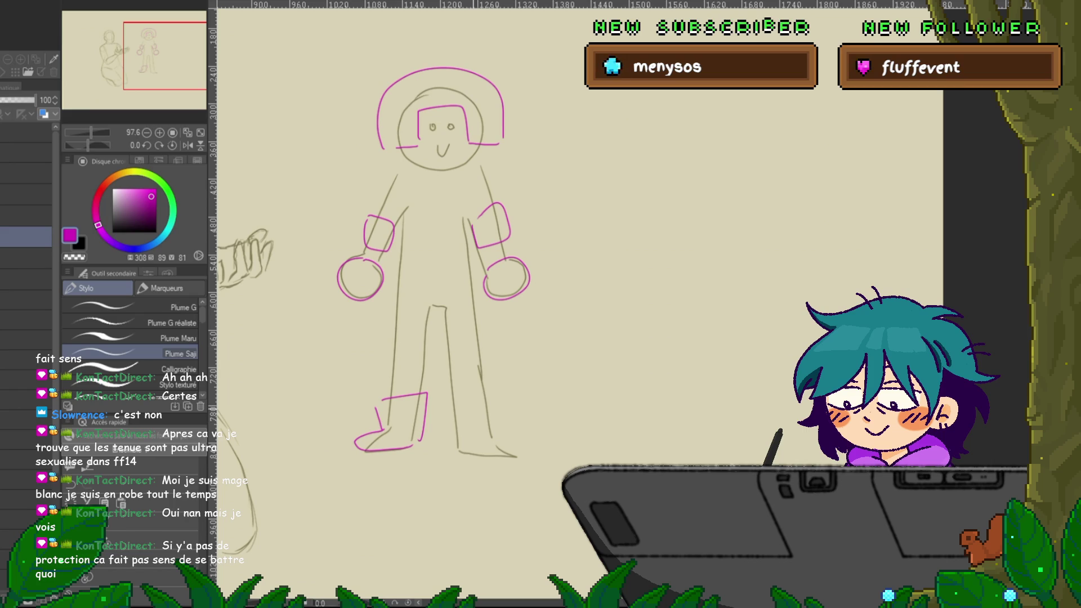